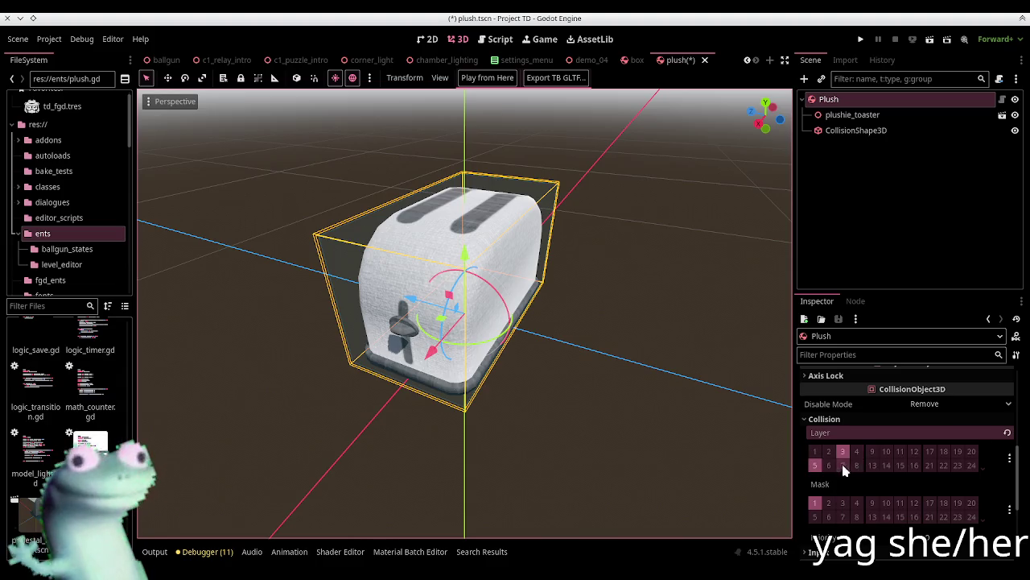
# Put the Plush on collision layer 3 and copy the Box's collision mask value
pyautogui.click(843, 452)
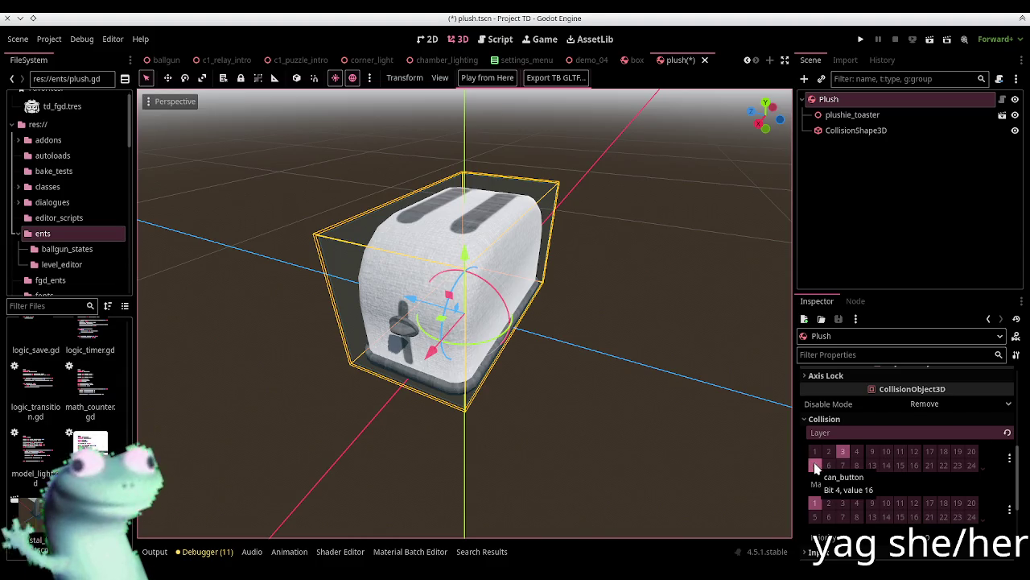
pyautogui.click(626, 60)
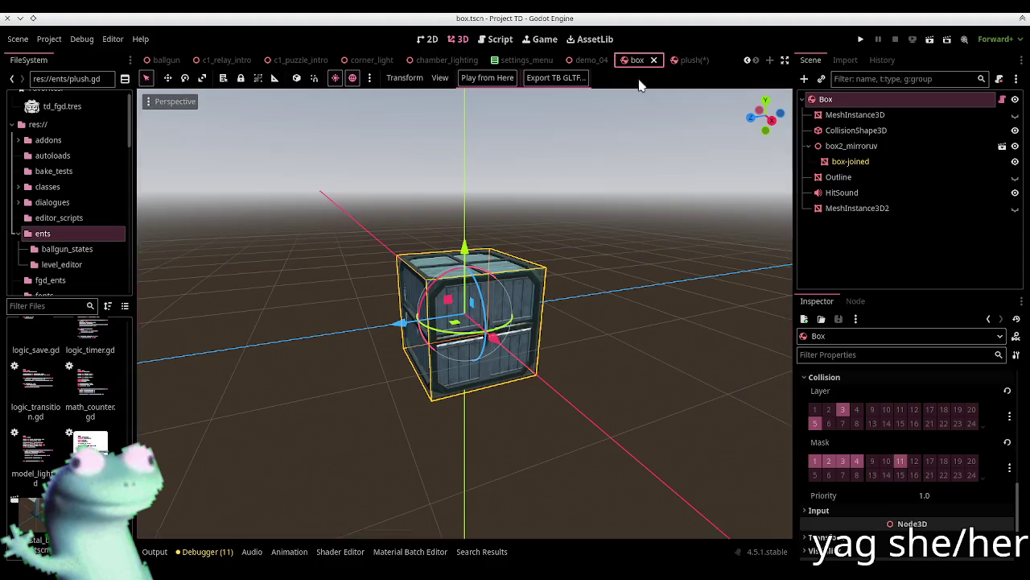
pyautogui.rightClick(845, 453)
pyautogui.click(877, 458)
# Paste the Box's mask onto the Plush, add mask bit 11, and save plush.tscn
pyautogui.click(680, 59)
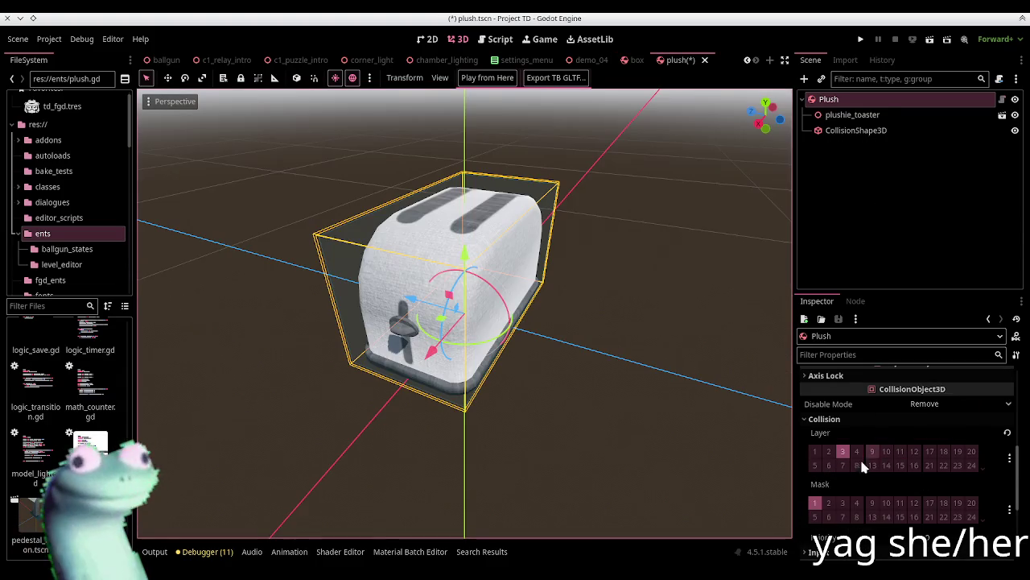
pyautogui.rightClick(847, 482)
pyautogui.click(876, 500)
pyautogui.scroll(-3, 893, 451)
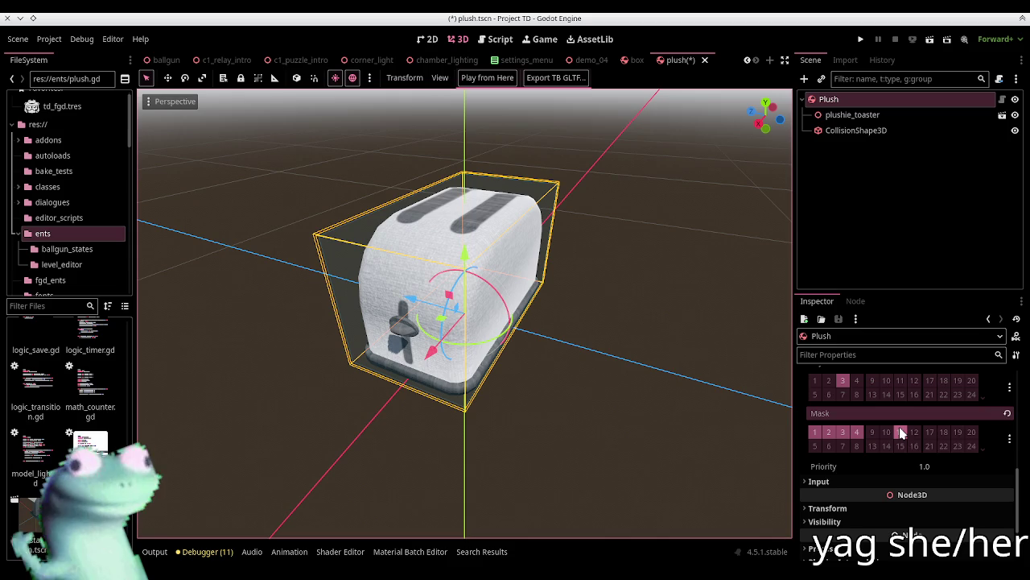
pyautogui.click(901, 433)
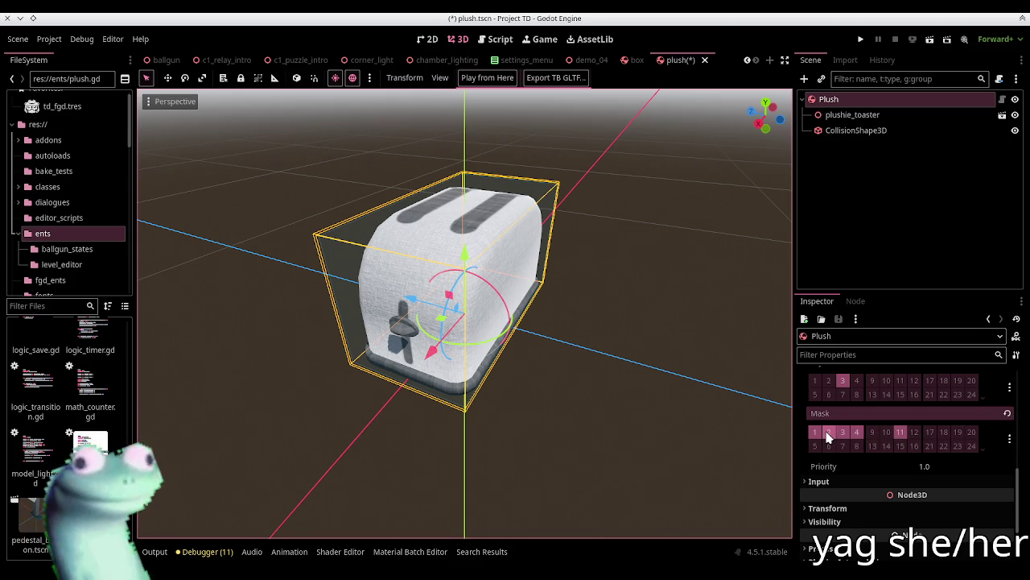
pyautogui.hotkey('ctrl', 's')
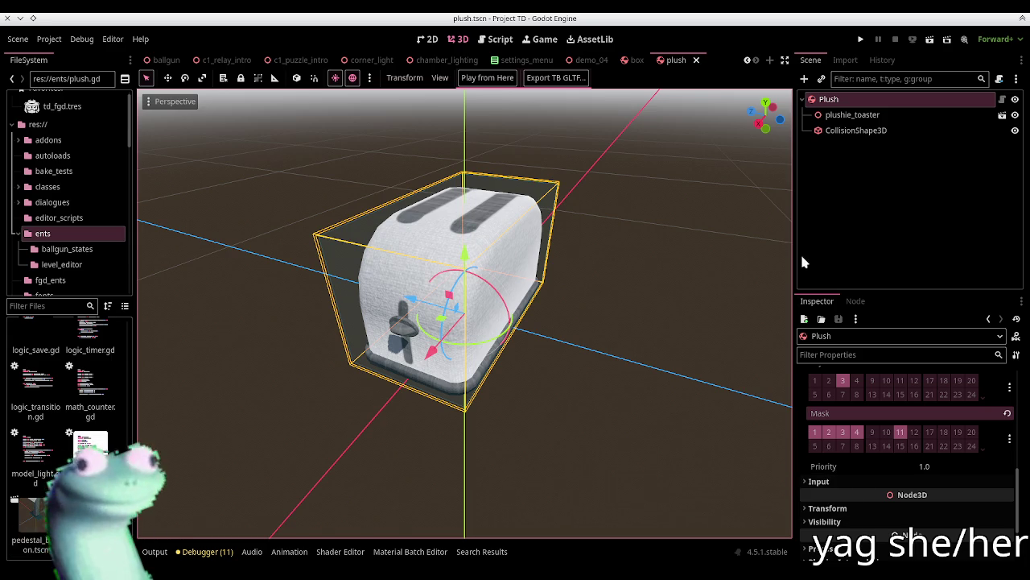
pyautogui.click(822, 203)
pyautogui.click(875, 100)
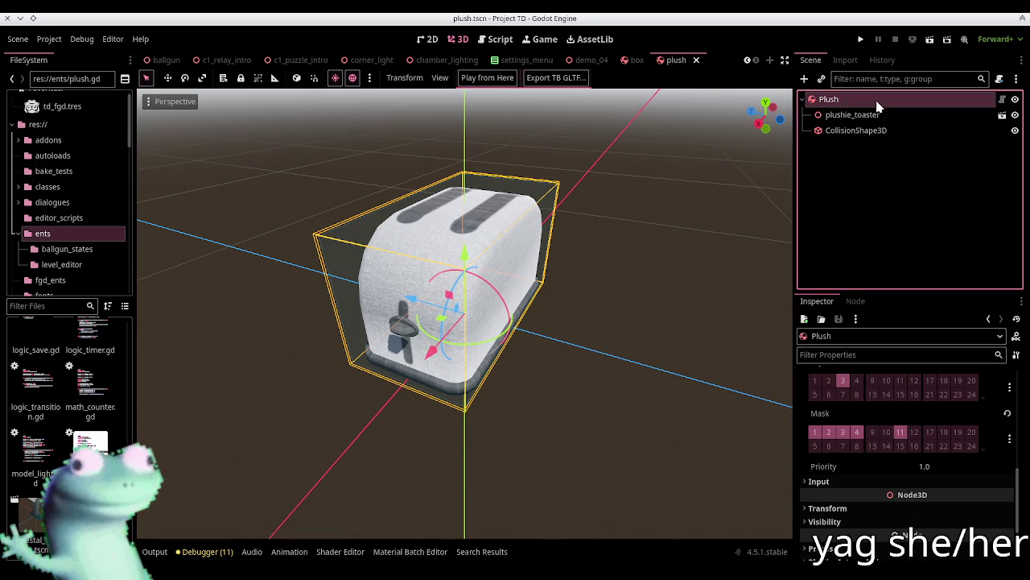
pyautogui.scroll(-3, 849, 474)
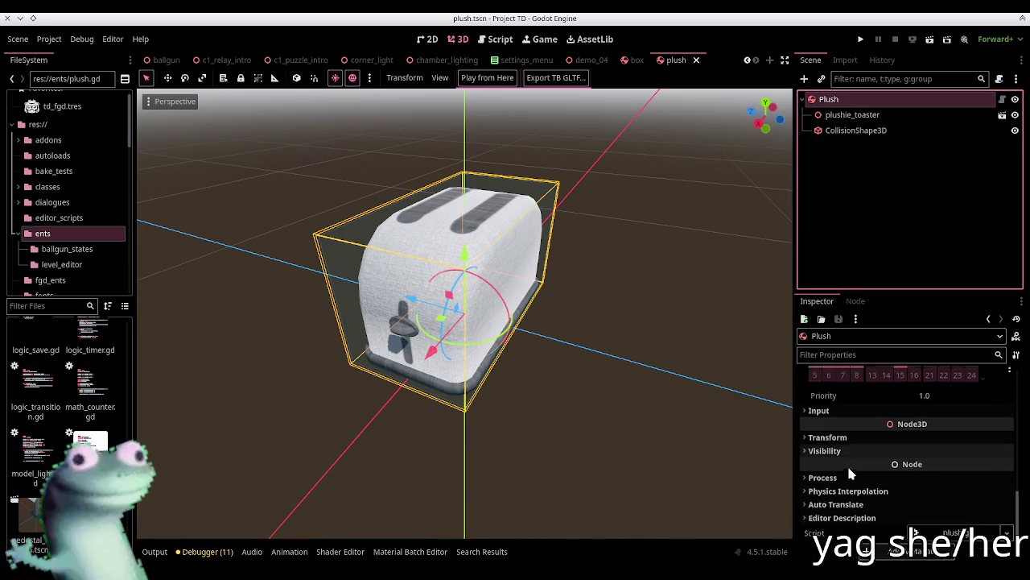
pyautogui.scroll(4, 849, 474)
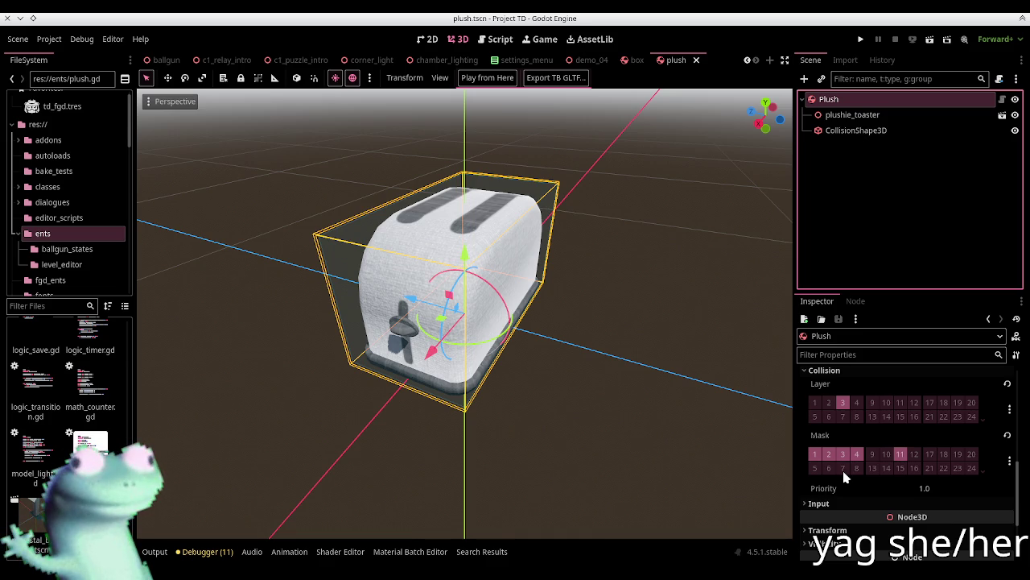
pyautogui.scroll(3, 871, 432)
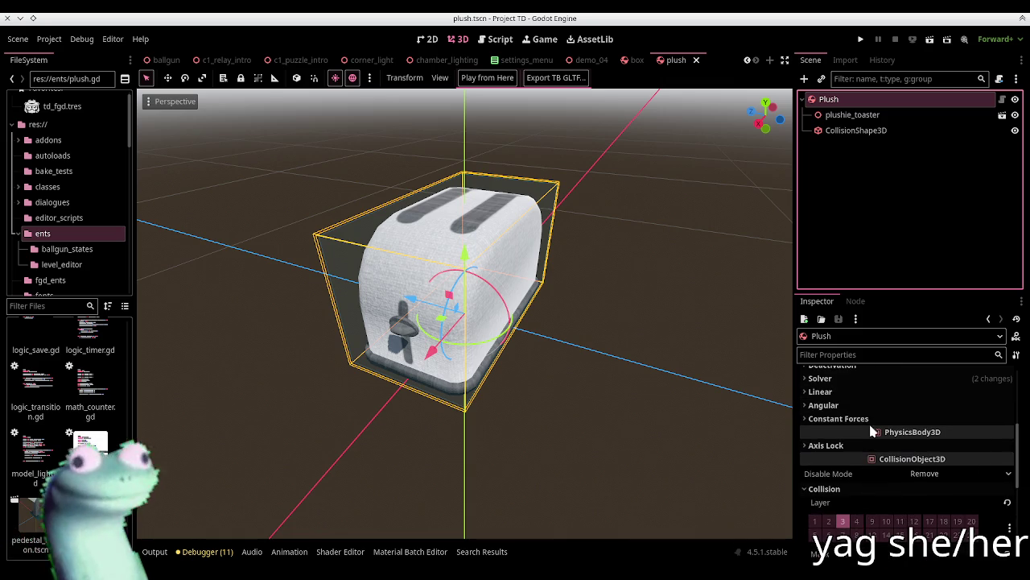
pyautogui.scroll(1, 881, 465)
pyautogui.click(862, 466)
pyautogui.click(863, 467)
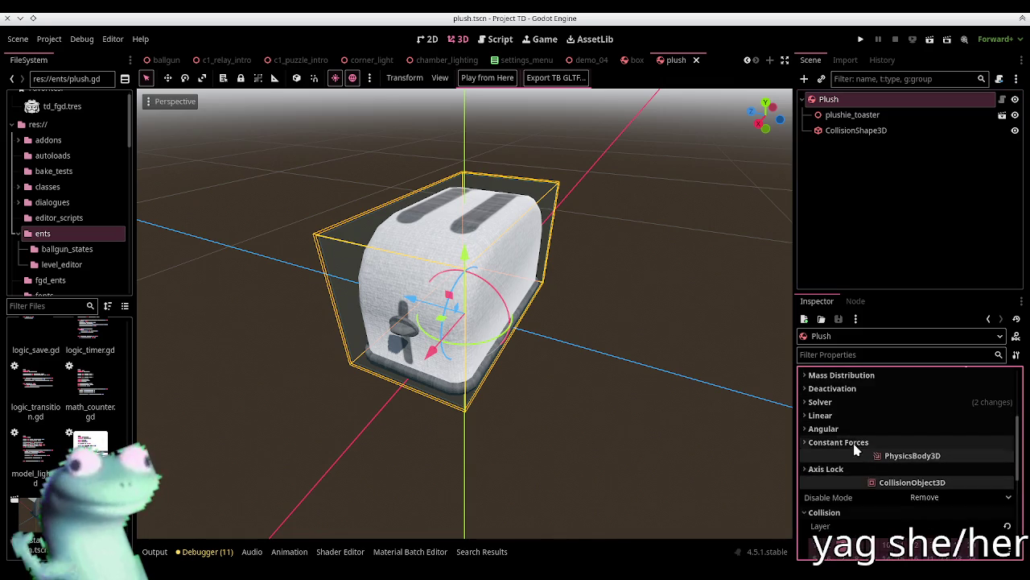
pyautogui.click(855, 443)
pyautogui.click(854, 442)
pyautogui.click(848, 424)
pyautogui.click(847, 424)
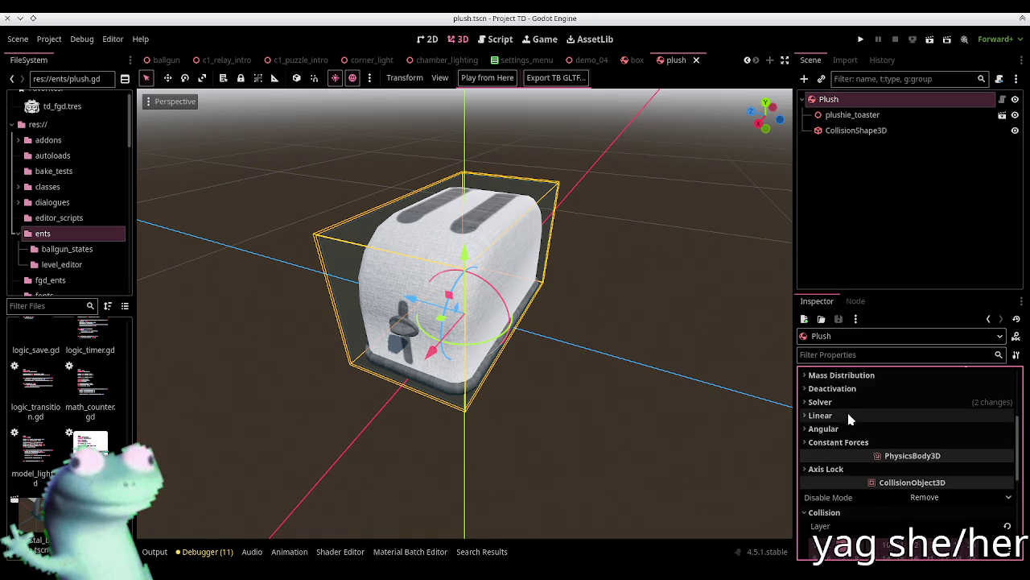
pyautogui.click(847, 406)
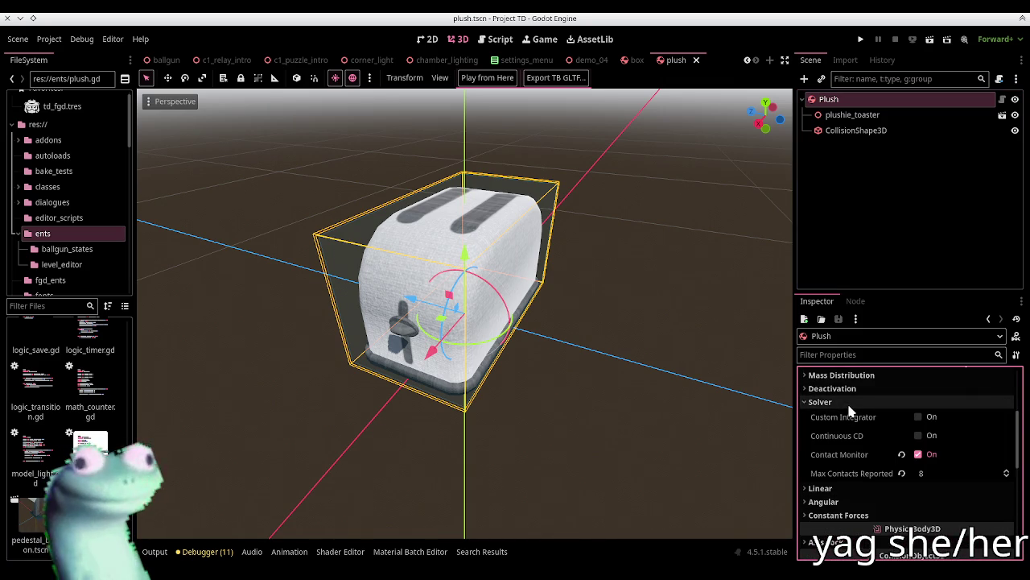
pyautogui.click(847, 401)
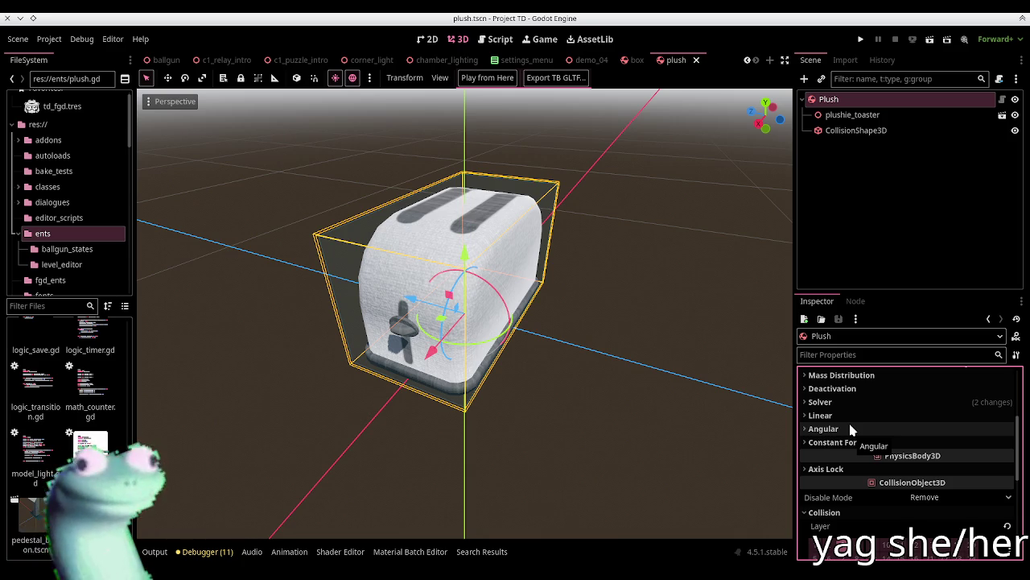
# Orbit the 3D view to face the plush toaster more from the front
pyautogui.moveTo(637, 299)
pyautogui.mouseDown()
pyautogui.moveTo(590, 345)
pyautogui.moveTo(632, 317)
pyautogui.moveTo(584, 346)
pyautogui.moveTo(636, 314)
pyautogui.moveTo(596, 338)
pyautogui.moveTo(652, 333)
pyautogui.moveTo(593, 345)
pyautogui.mouseUp()
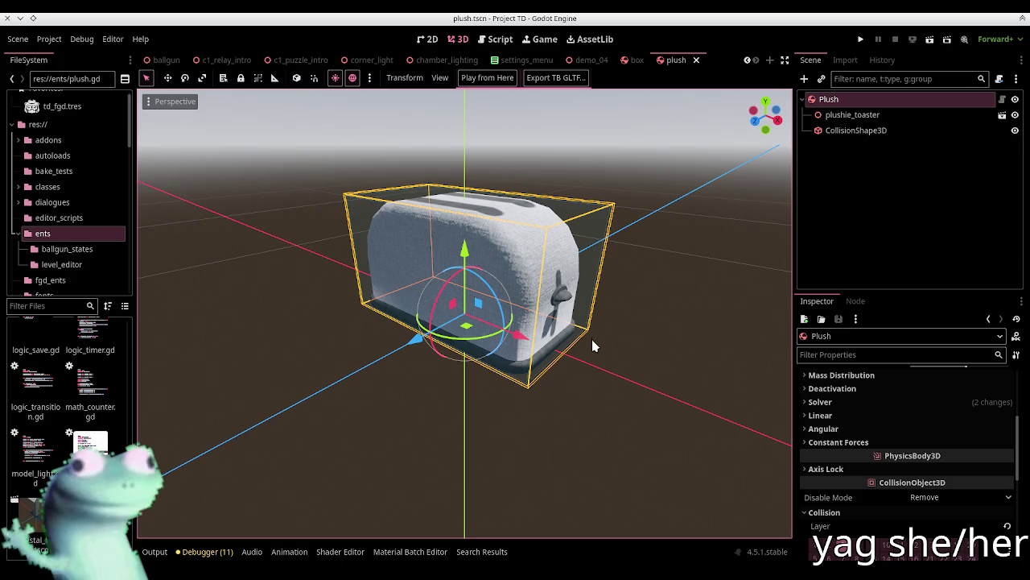
# Select the Plush node and show its CarryableRigidBody3D properties, with carried layer 4 and empty hit stream
pyautogui.click(857, 194)
pyautogui.click(957, 97)
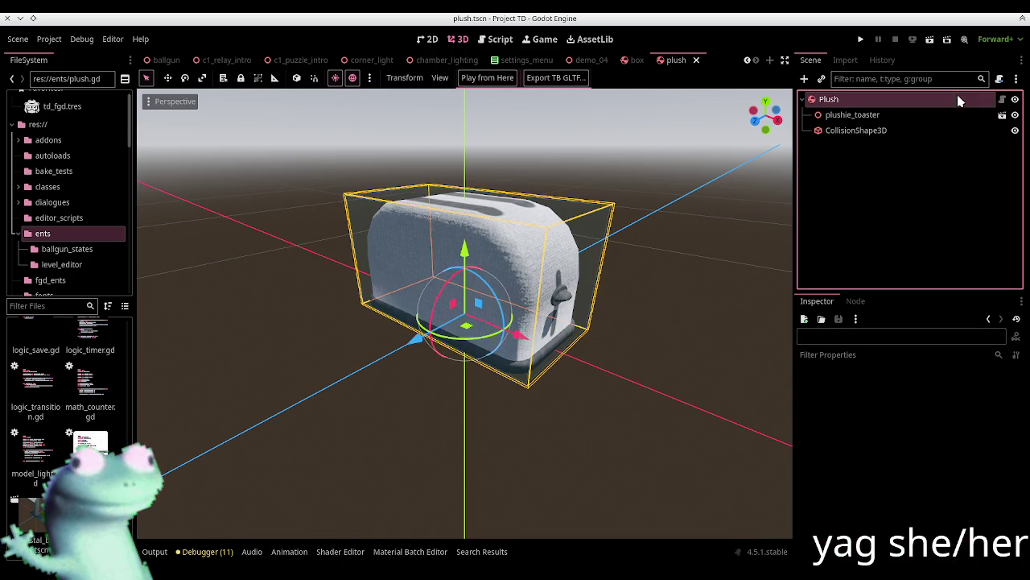
pyautogui.click(639, 342)
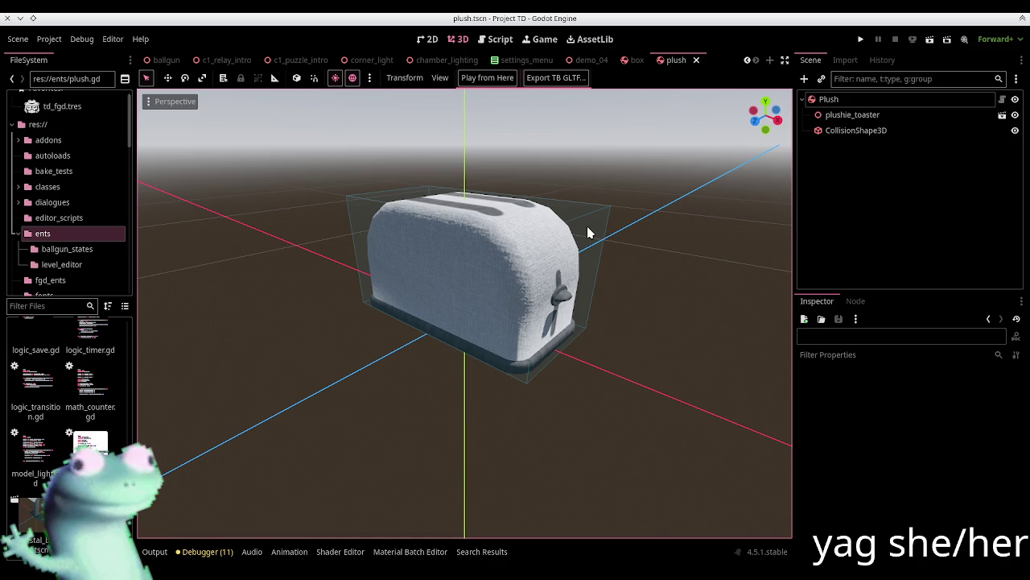
pyautogui.moveTo(434, 65)
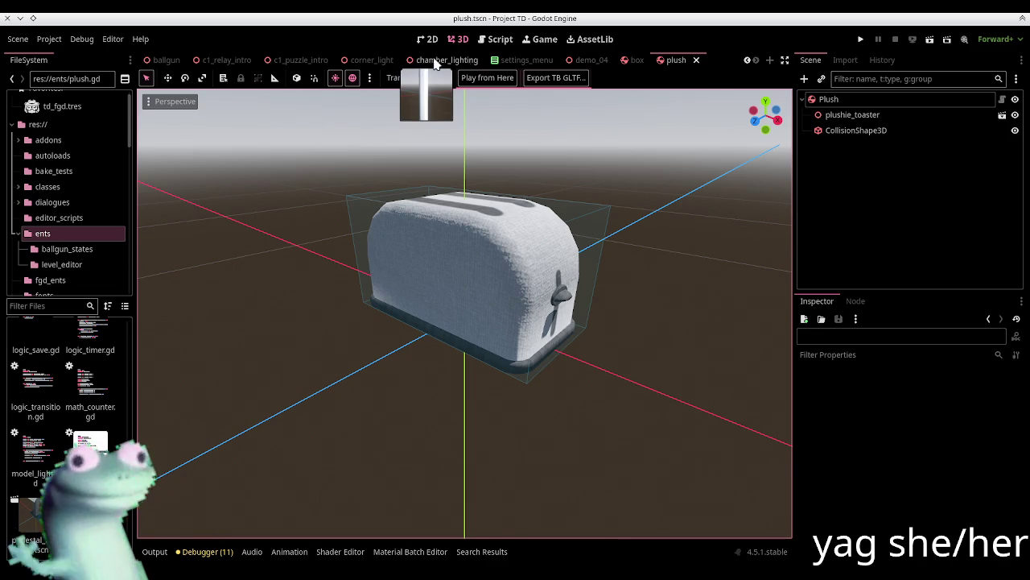
pyautogui.click(829, 99)
pyautogui.scroll(5, 853, 419)
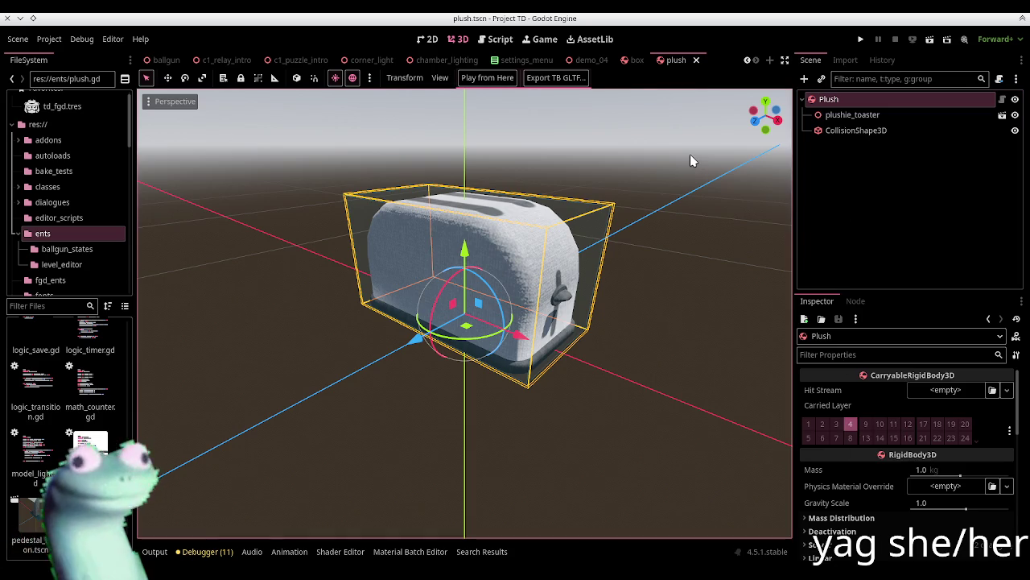
# Open carryable_rb3d.gd in the script editor with the side docks hidden
pyautogui.click(510, 46)
pyautogui.keyDown('ctrl'); pyautogui.click(444, 214); pyautogui.keyUp('ctrl')
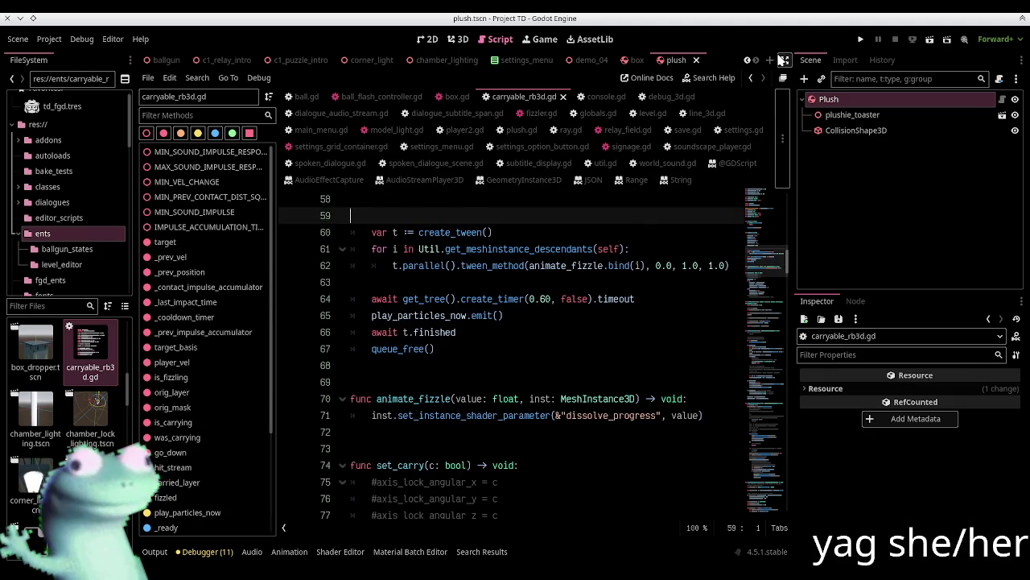
pyautogui.click(782, 60)
pyautogui.scroll(8, 488, 362)
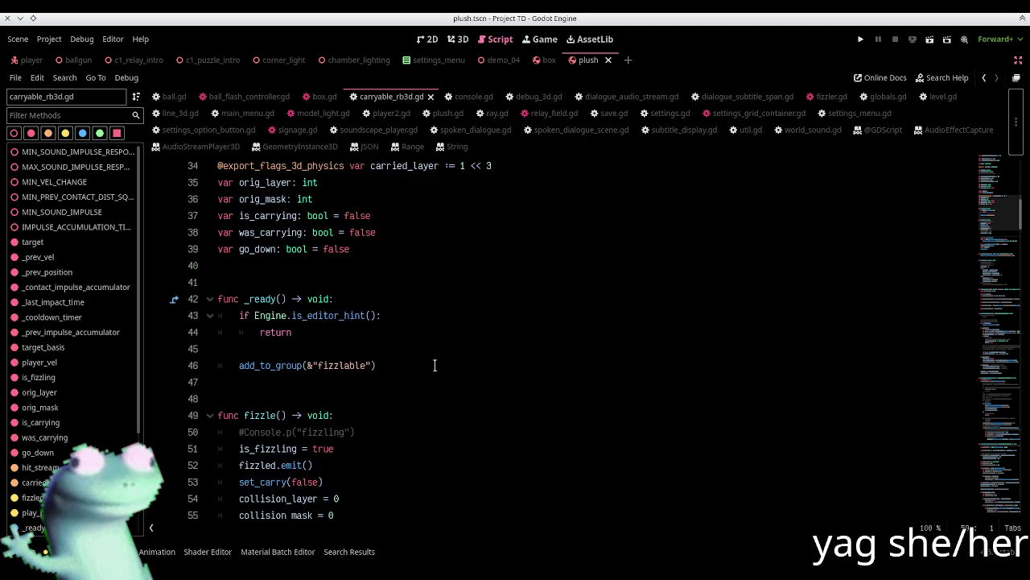
pyautogui.scroll(-20, 401, 365)
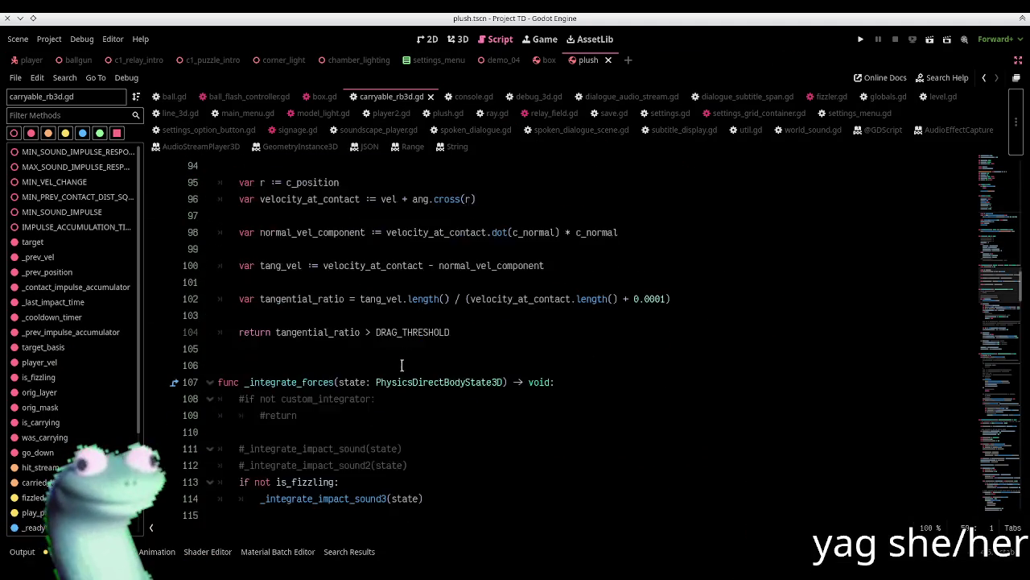
pyautogui.scroll(1, 401, 365)
pyautogui.scroll(-5, 400, 366)
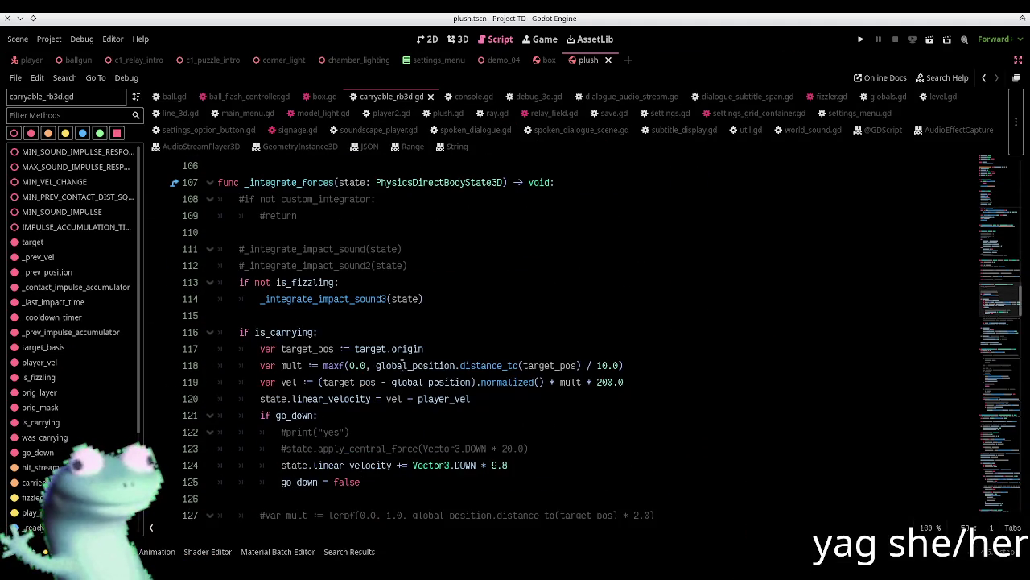
# Extend line 113 to 'if not is_fizzling and hit_stream != null:', save, and restore the docks
pyautogui.click(341, 282)
pyautogui.press('Left')
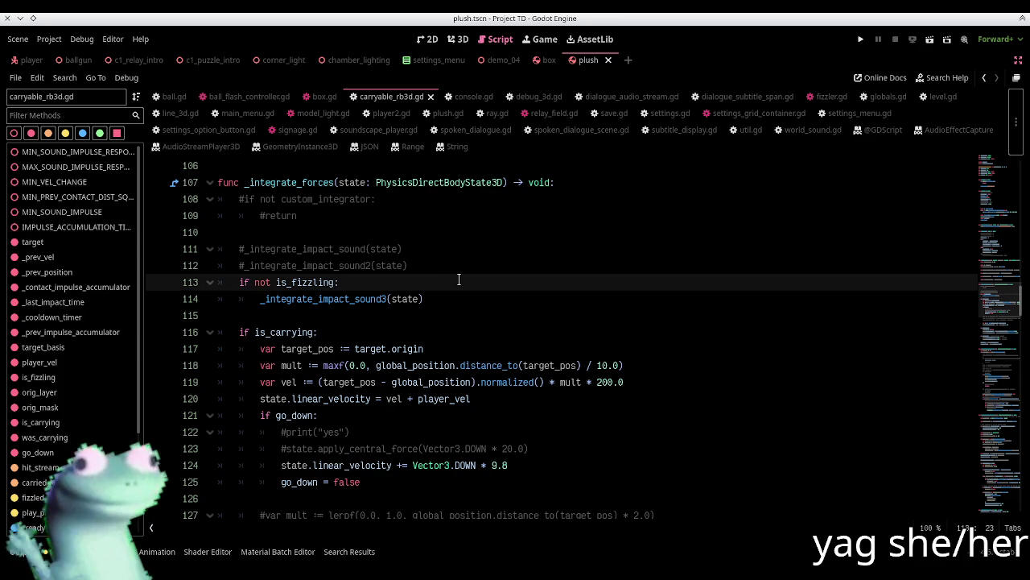
pyautogui.write('and')
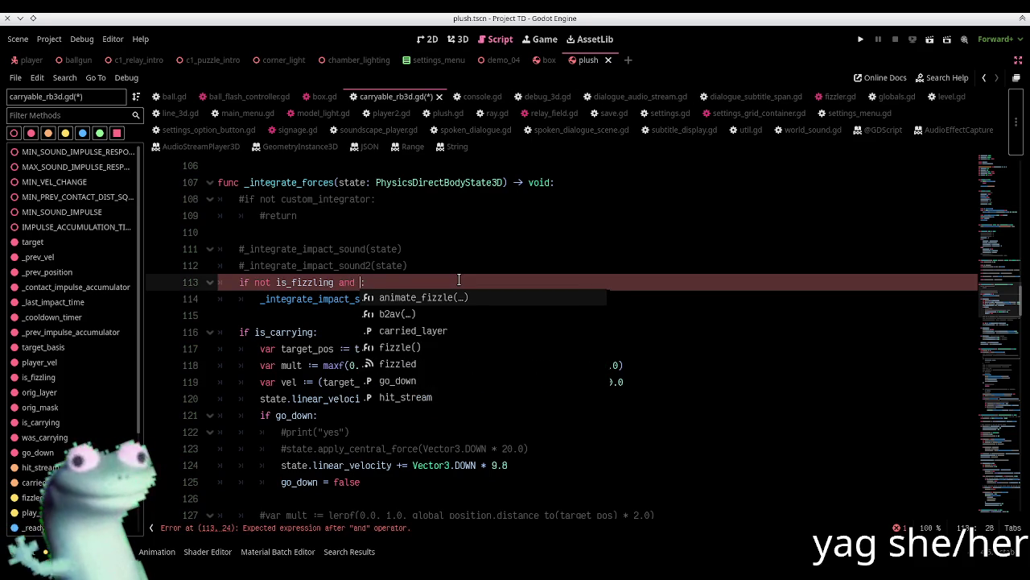
pyautogui.write(' impa')
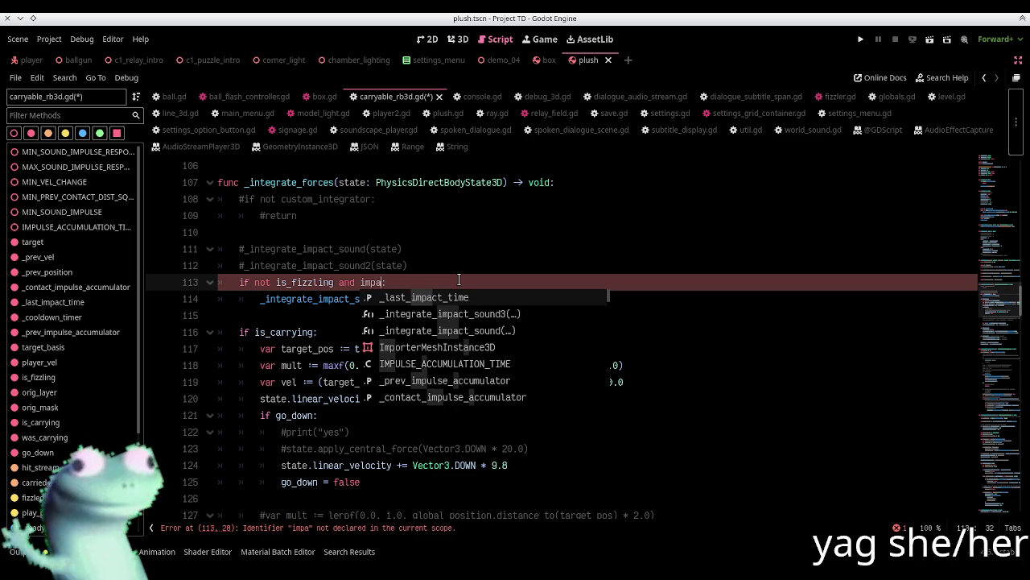
pyautogui.press('BackSpace')
pyautogui.press('BackSpace')
pyautogui.press('BackSpace')
pyautogui.write('hit')
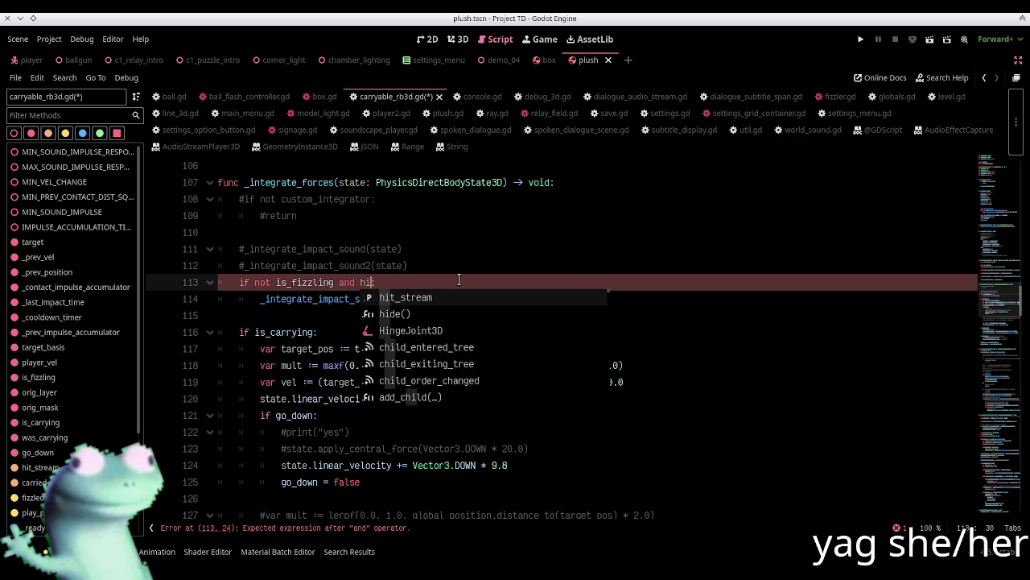
pyautogui.press('Return')
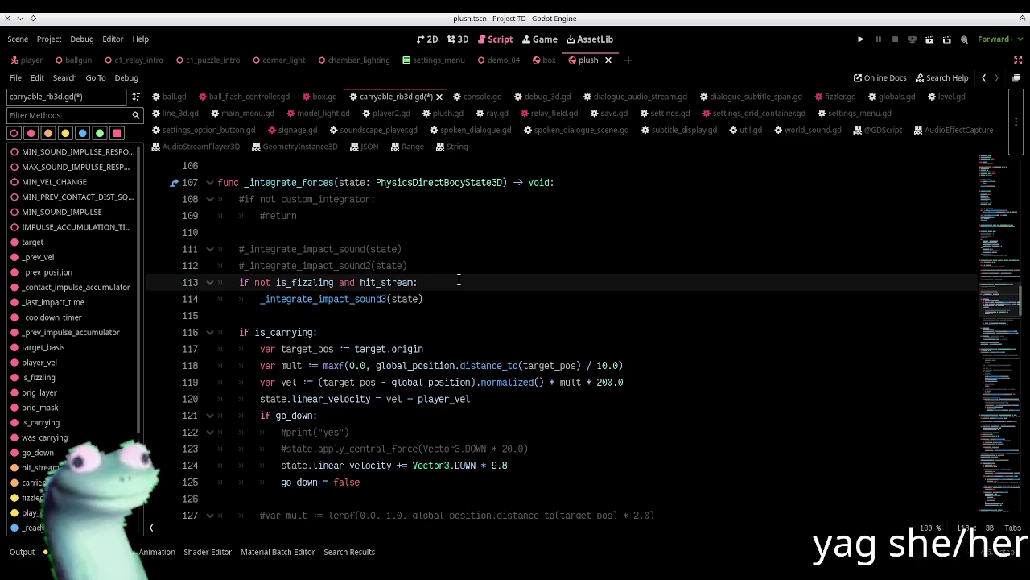
pyautogui.write('!= null')
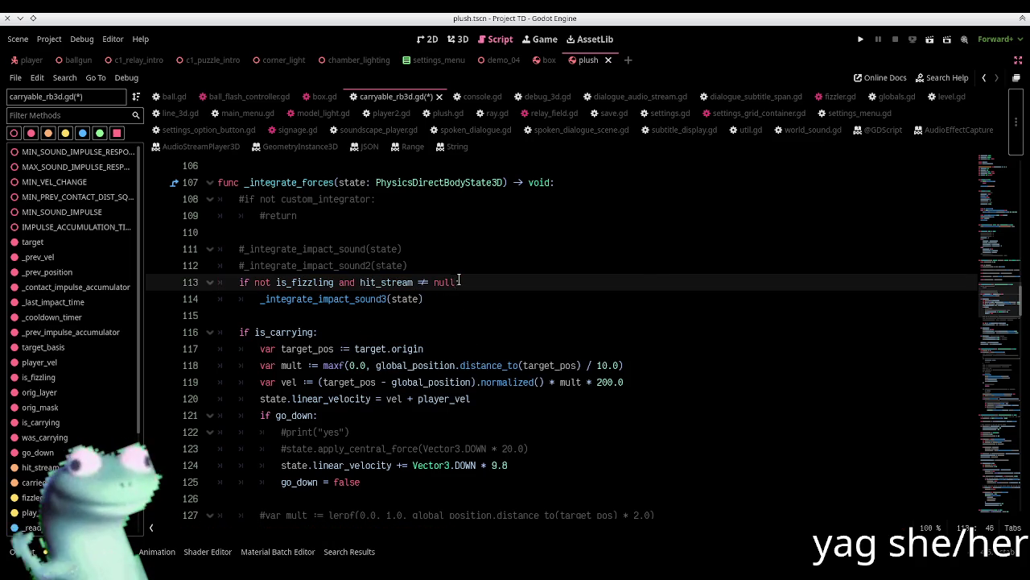
pyautogui.hotkey('ctrl', 's')
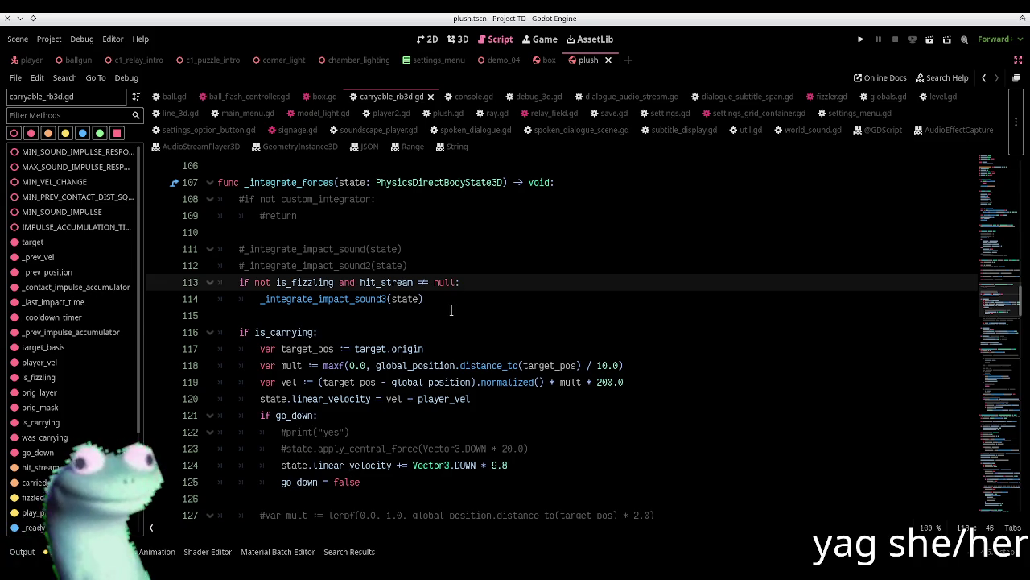
pyautogui.click(450, 310)
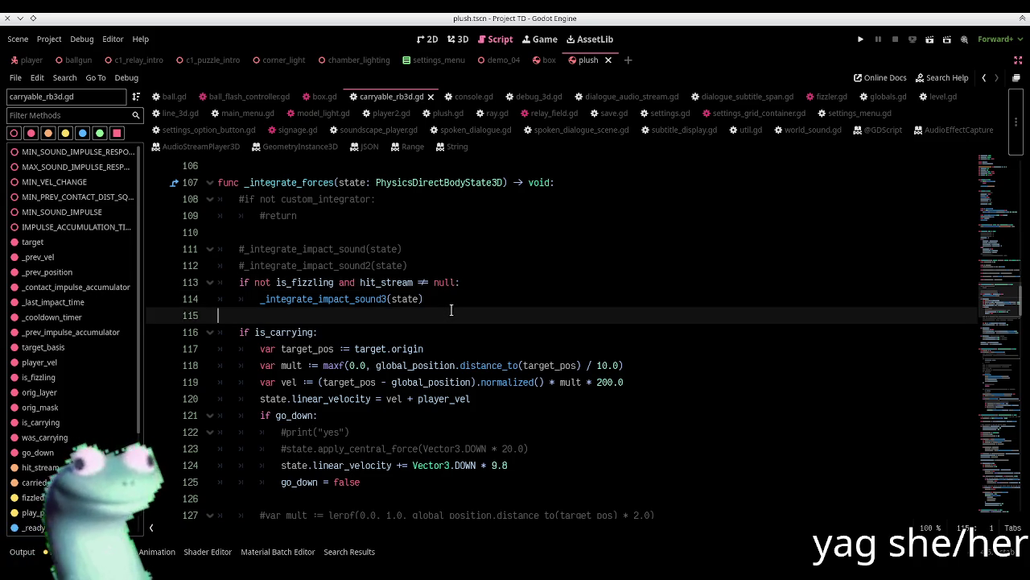
pyautogui.click(1017, 61)
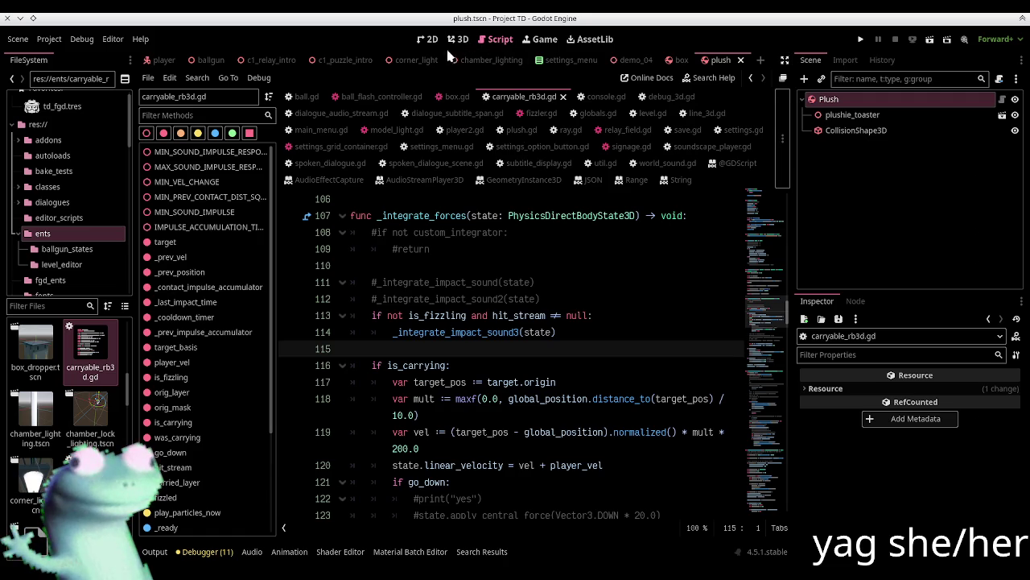
# Delete the plushie_toaster model from the c1_puzzle_intro level
pyautogui.click(346, 59)
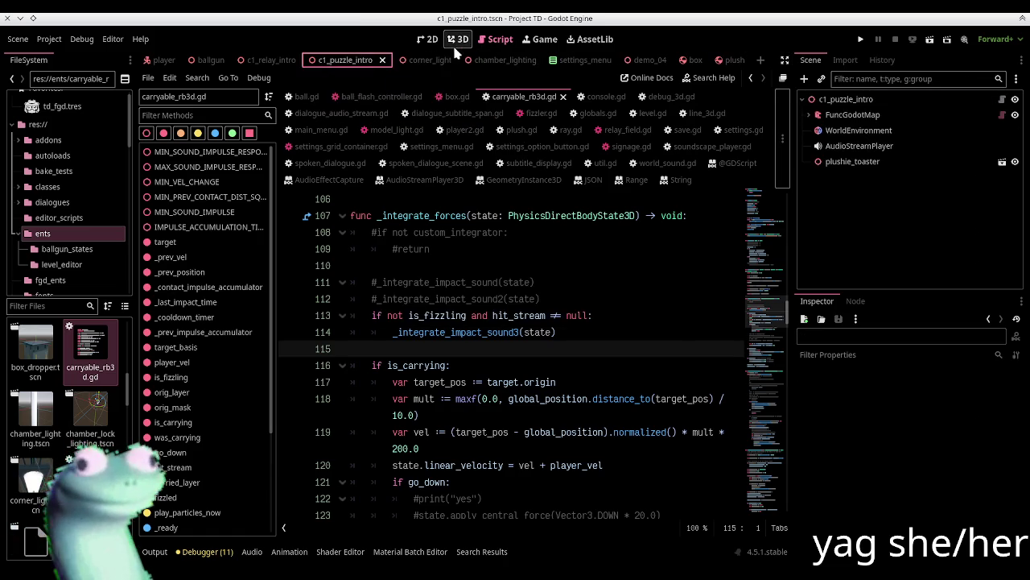
pyautogui.click(458, 38)
pyautogui.click(853, 161)
pyautogui.press('Delete')
pyautogui.press('Return')
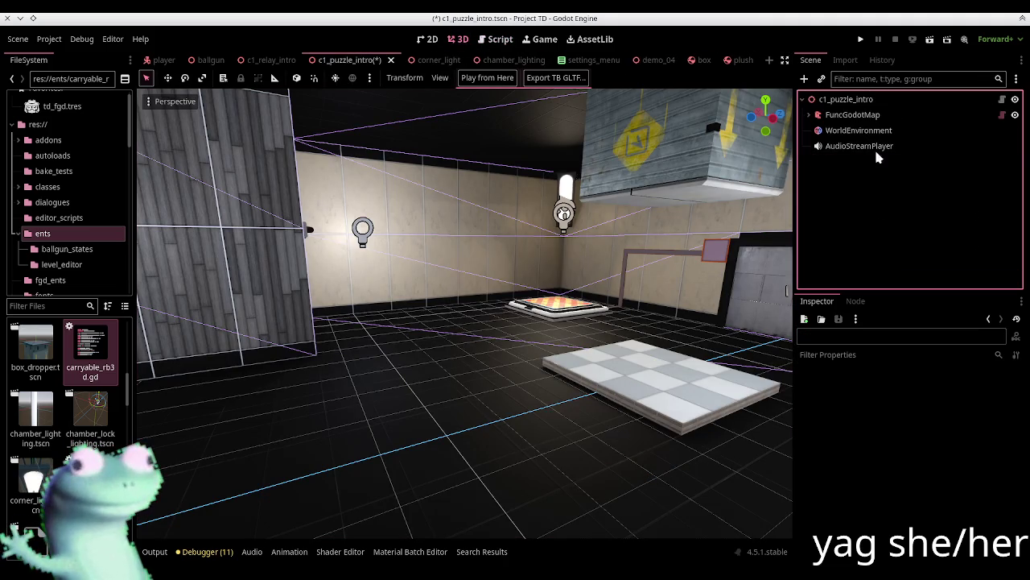
pyautogui.click(837, 100)
# Instance plush.tscn into the c1_puzzle_intro level
pyautogui.click(821, 78)
pyautogui.press('Escape')
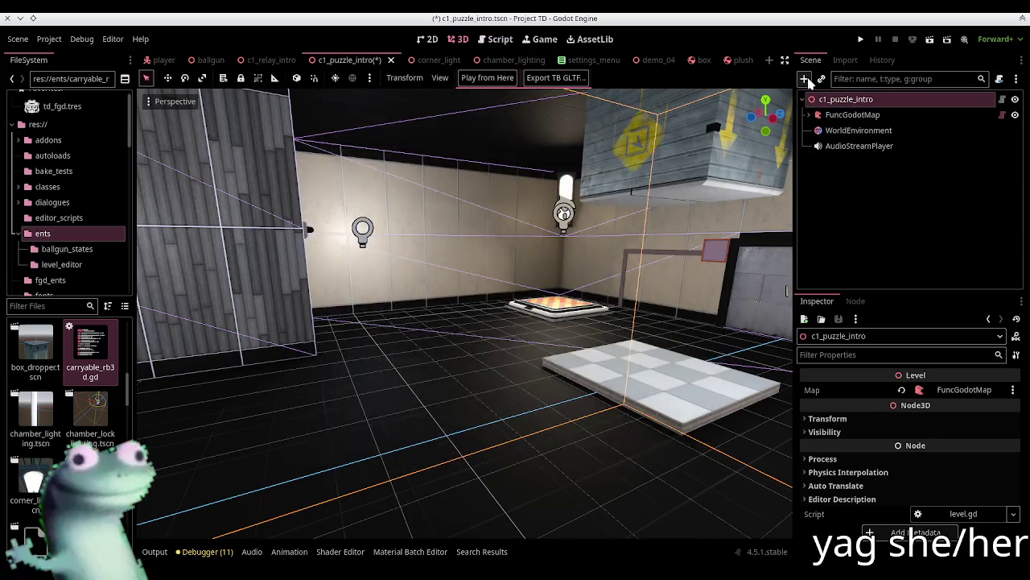
pyautogui.click(821, 78)
pyautogui.write('plush')
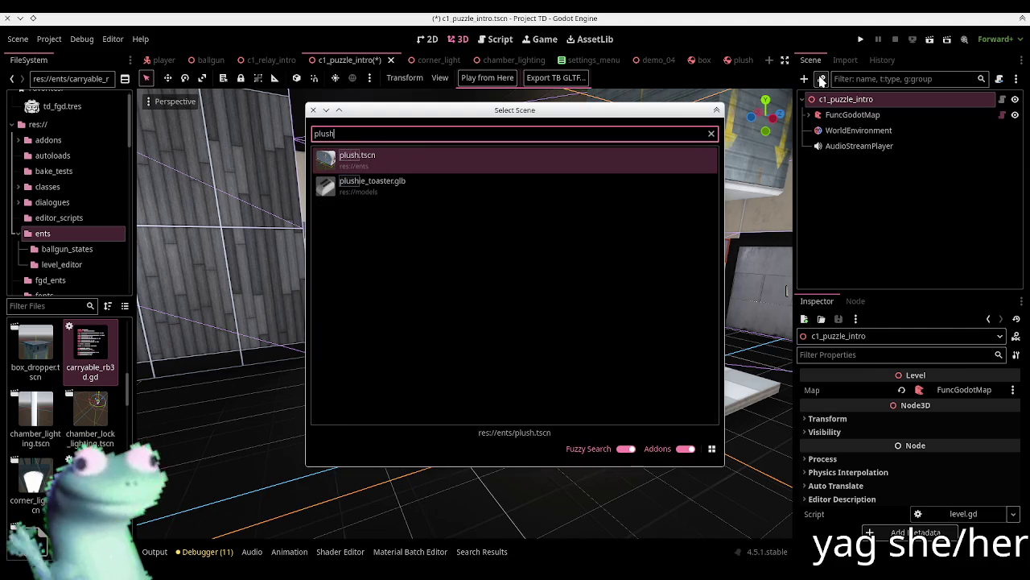
pyautogui.press('Return')
# Move the new Plush left toward the wall and save the level
pyautogui.press('f')
pyautogui.moveTo(373, 298)
pyautogui.mouseDown()
pyautogui.moveTo(461, 331)
pyautogui.moveTo(187, 338)
pyautogui.mouseUp()
pyautogui.press('f')
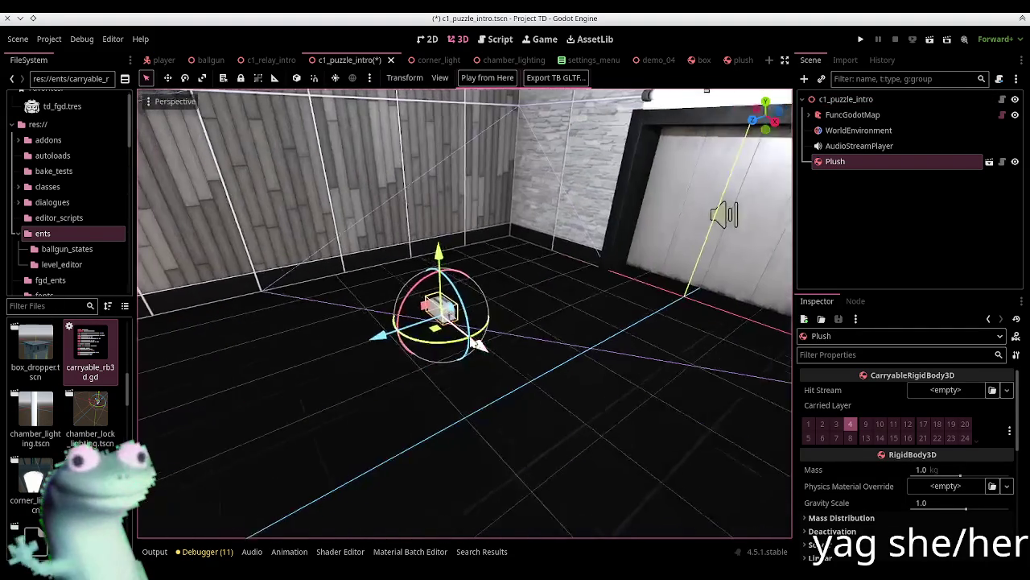
pyautogui.moveTo(462, 333); pyautogui.dragTo(227, 364)
pyautogui.press('f')
pyautogui.hotkey('ctrl', 's')
pyautogui.click(602, 304)
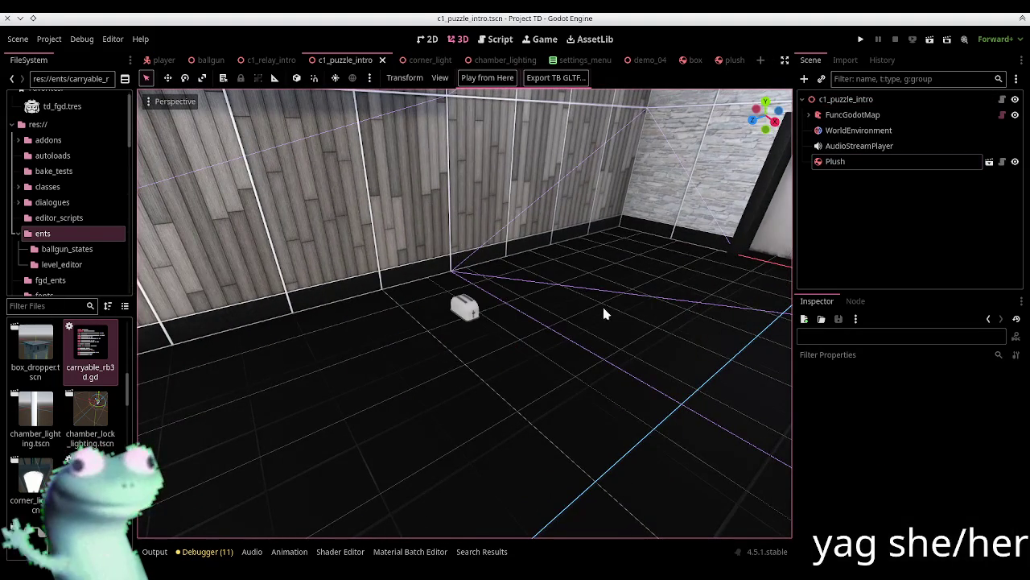
pyautogui.scroll(3, 329, 309)
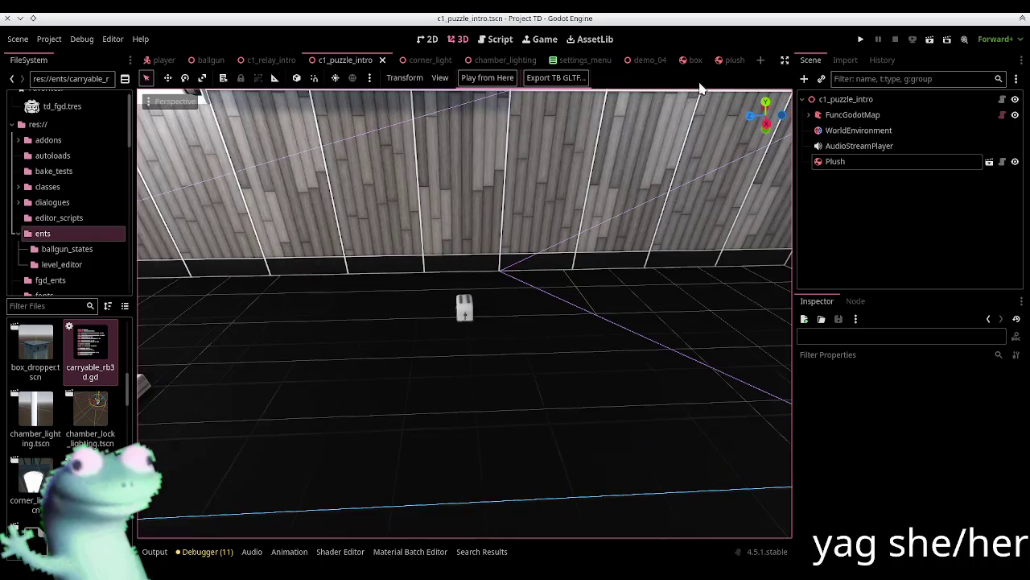
# In plush.tscn, enable Editable Children on plushie_toaster and select its toaster mesh
pyautogui.click(729, 60)
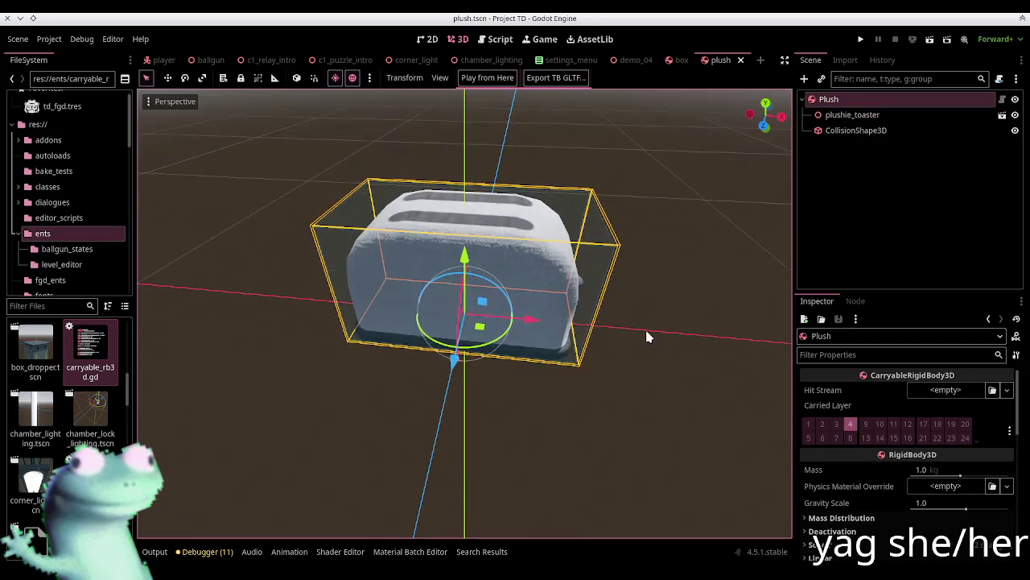
pyautogui.click(645, 327)
pyautogui.click(852, 114)
pyautogui.rightClick(837, 114)
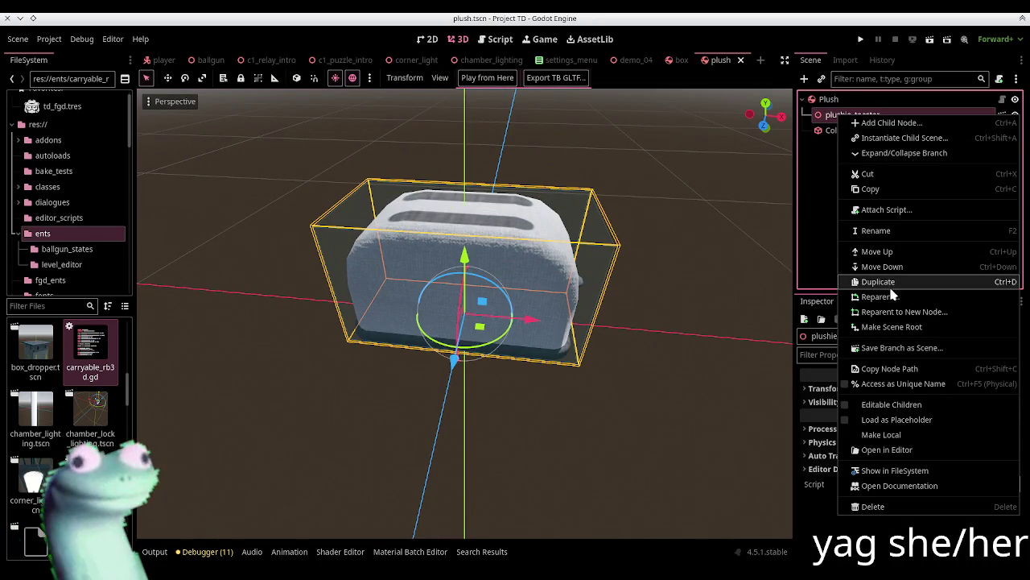
pyautogui.click(859, 412)
pyautogui.click(863, 132)
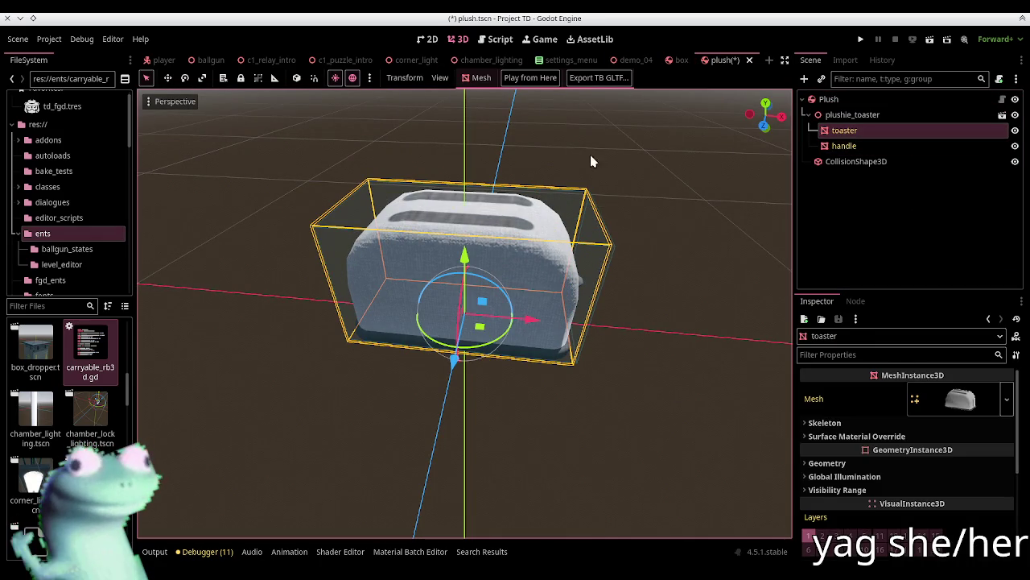
pyautogui.click(480, 77)
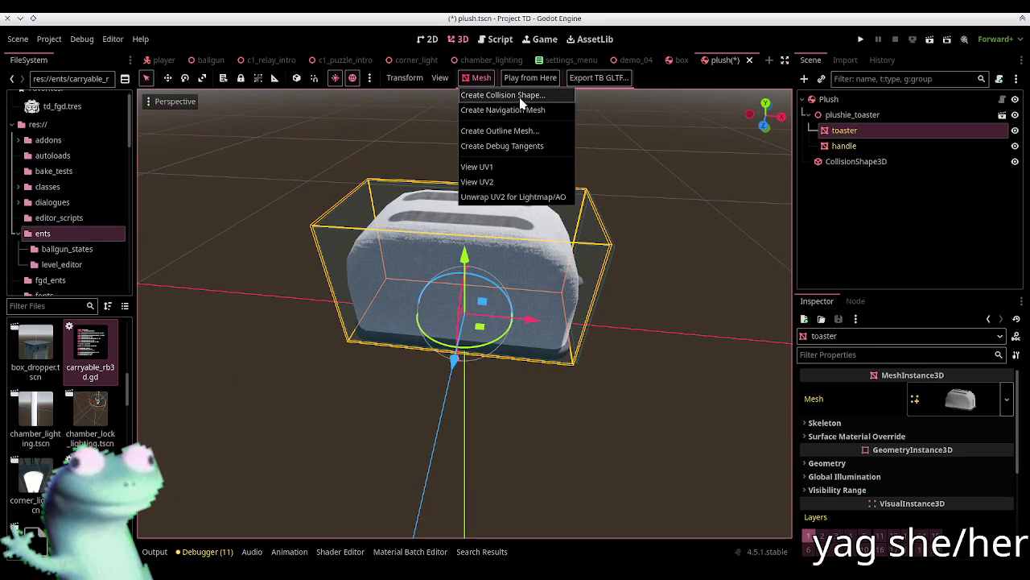
# Generate an outline mesh from the toaster mesh
pyautogui.click(540, 132)
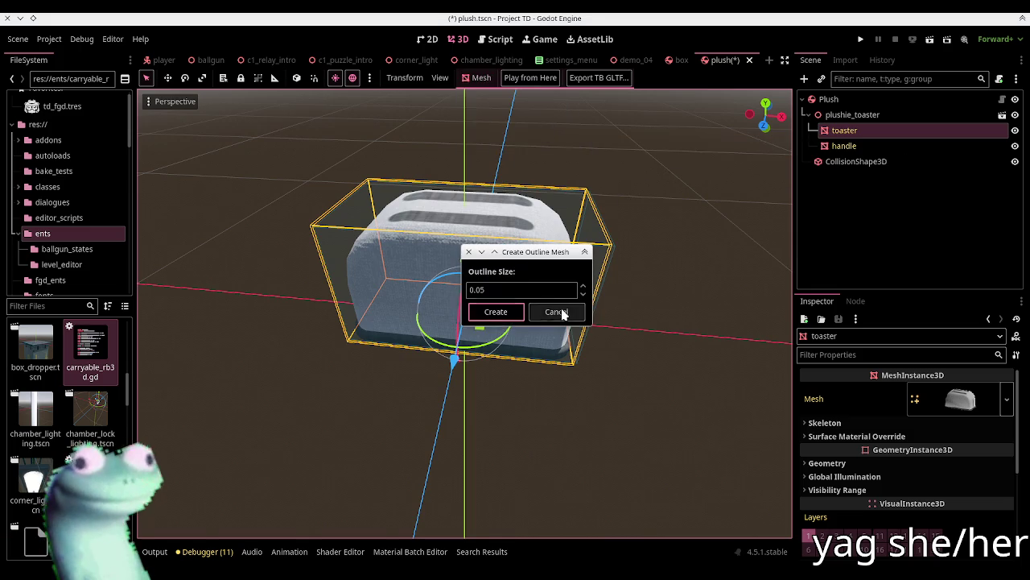
pyautogui.click(509, 312)
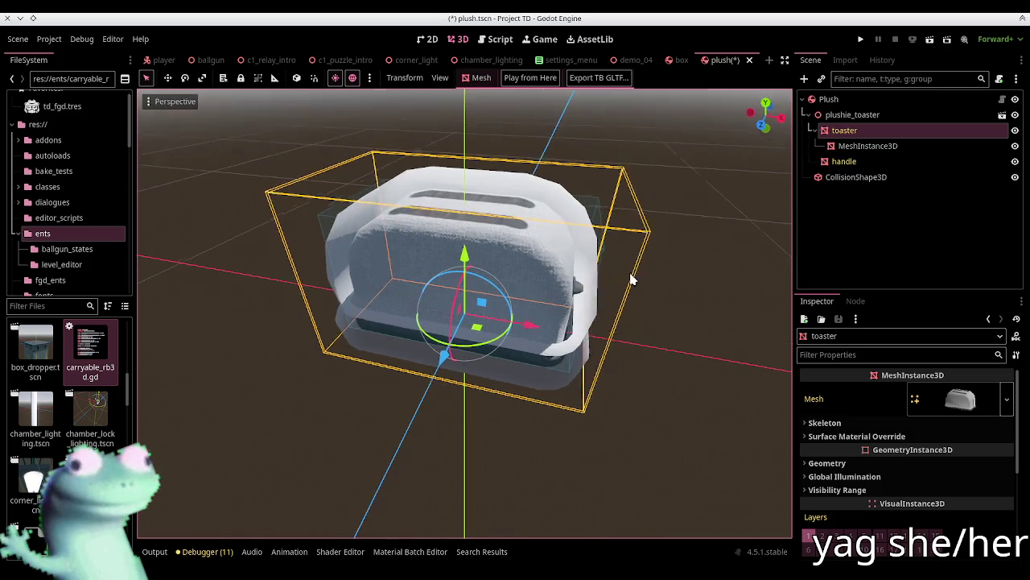
pyautogui.hotkey('ctrl', 'z')
pyautogui.click(486, 79)
pyautogui.click(506, 131)
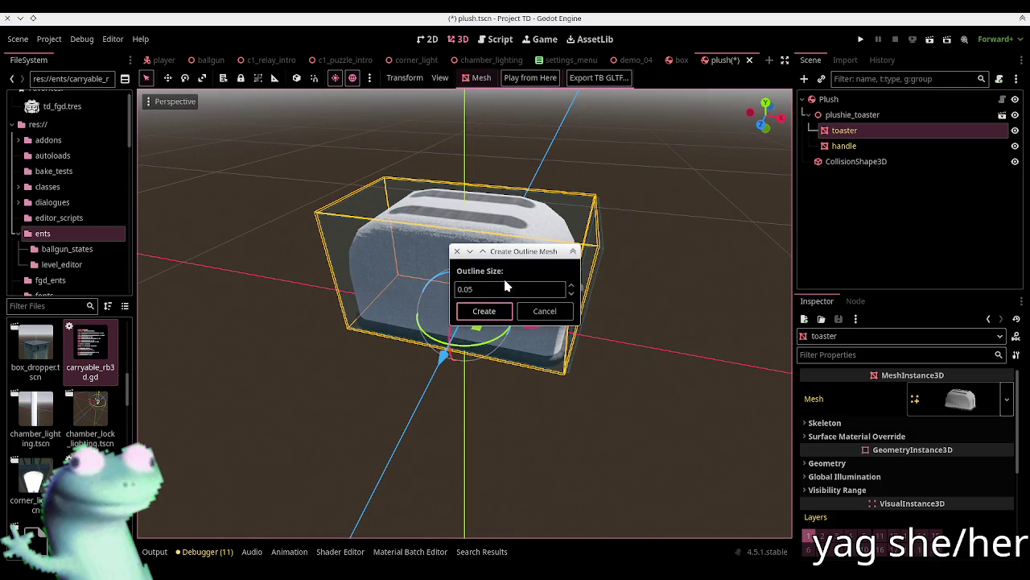
pyautogui.click(469, 289)
pyautogui.click(484, 311)
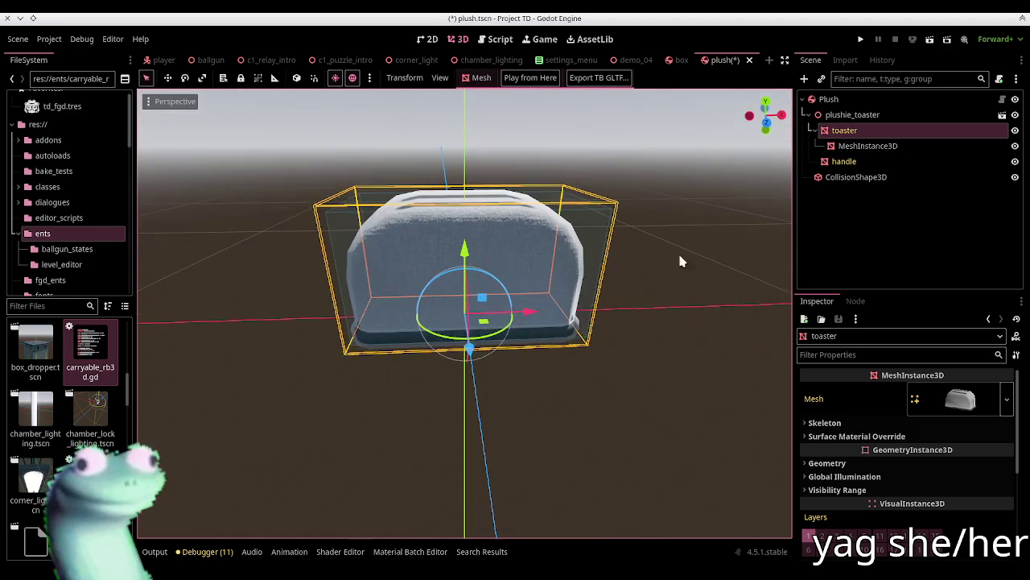
# Move the new outline mesh directly under Plush and rename it Outline
pyautogui.click(678, 251)
pyautogui.moveTo(851, 148); pyautogui.dragTo(846, 112)
pyautogui.write('Outline')
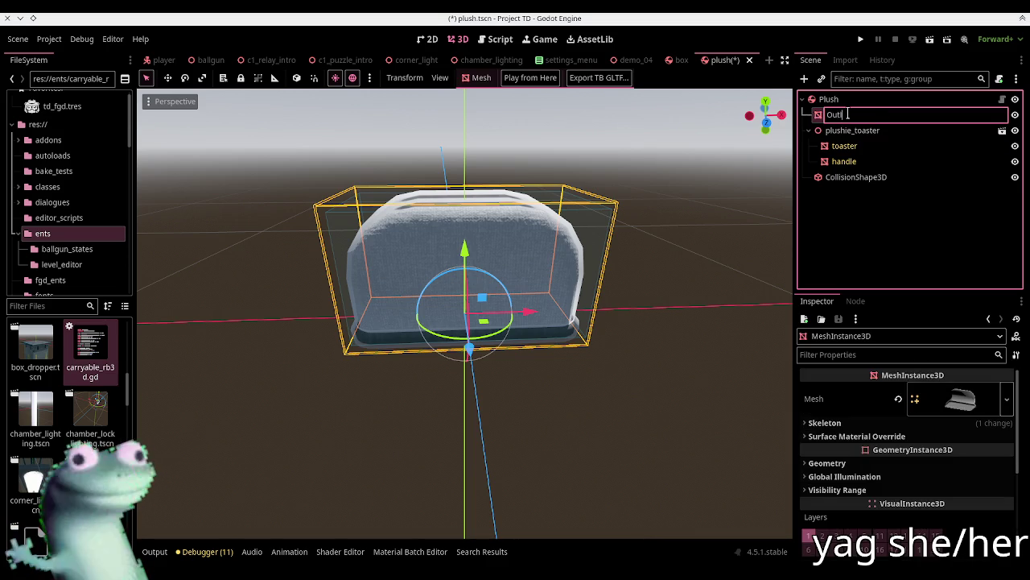
pyautogui.press('Return')
# Set outline_material as the Outline's material override and move Outline to the bottom of the tree
pyautogui.click(903, 463)
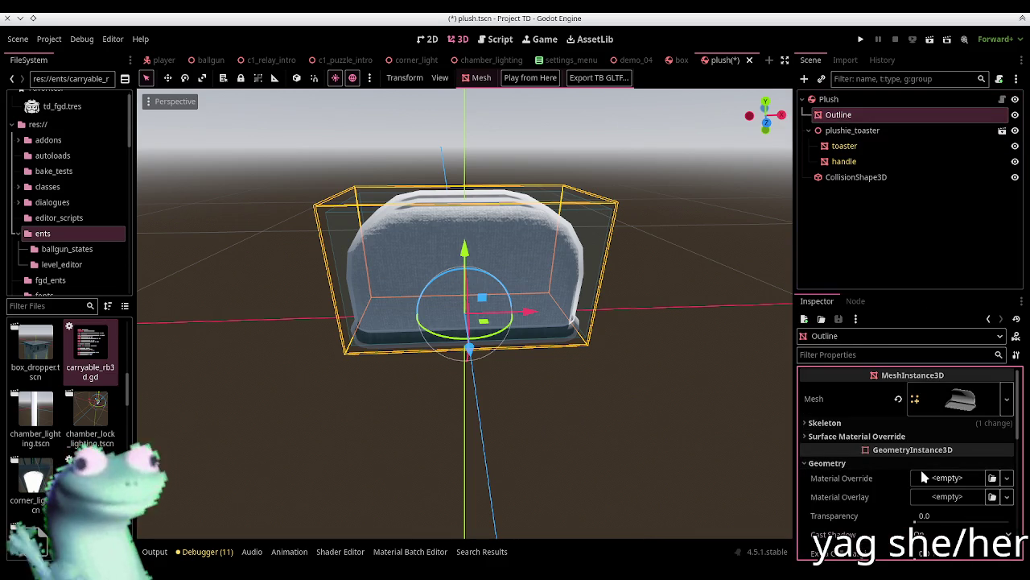
pyautogui.click(992, 477)
pyautogui.write('outline')
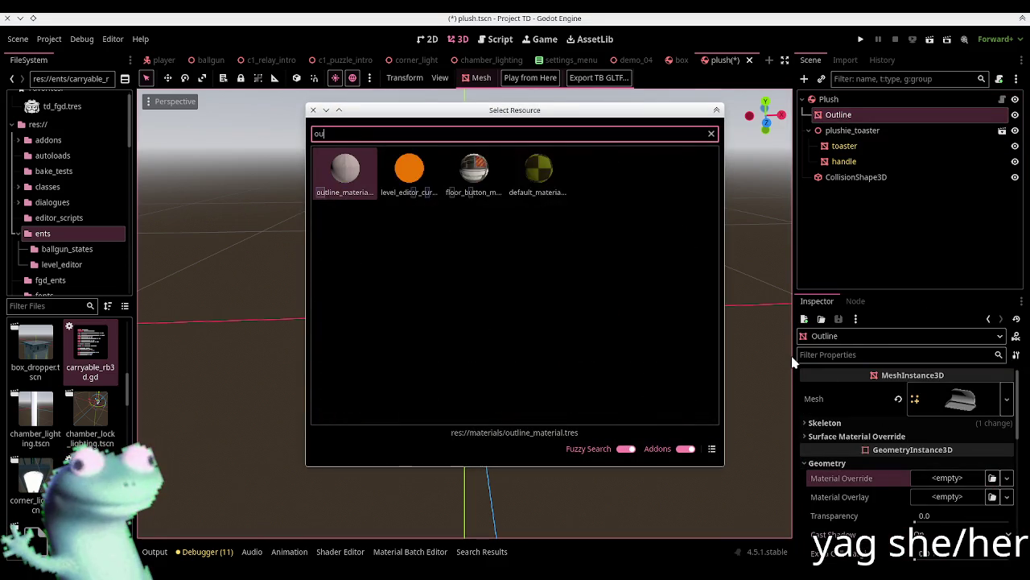
pyautogui.press('Return')
pyautogui.click(824, 248)
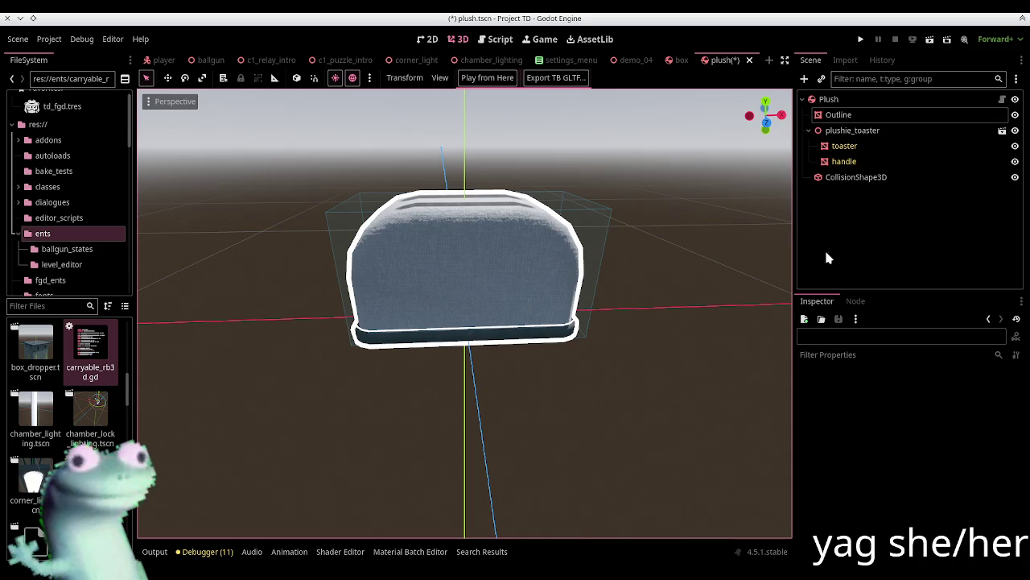
pyautogui.moveTo(933, 119); pyautogui.dragTo(901, 189)
pyautogui.click(630, 193)
pyautogui.moveTo(556, 238)
pyautogui.mouseDown()
pyautogui.moveTo(505, 283)
pyautogui.moveTo(371, 165)
pyautogui.mouseUp()
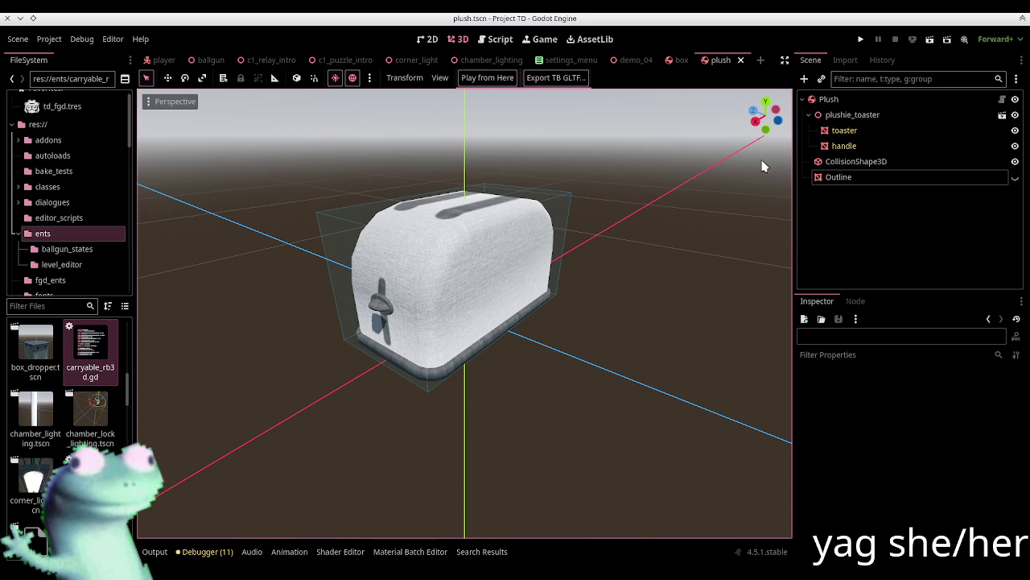
# In box.tscn, open box.gd and search it for references to 'outline'
pyautogui.click(682, 59)
pyautogui.click(840, 177)
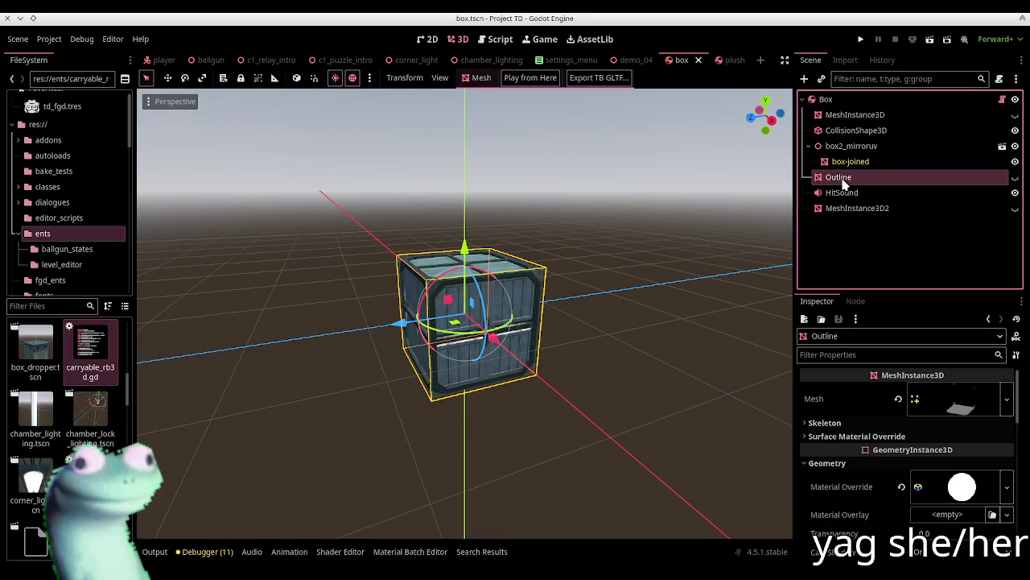
pyautogui.click(882, 99)
pyautogui.click(1002, 99)
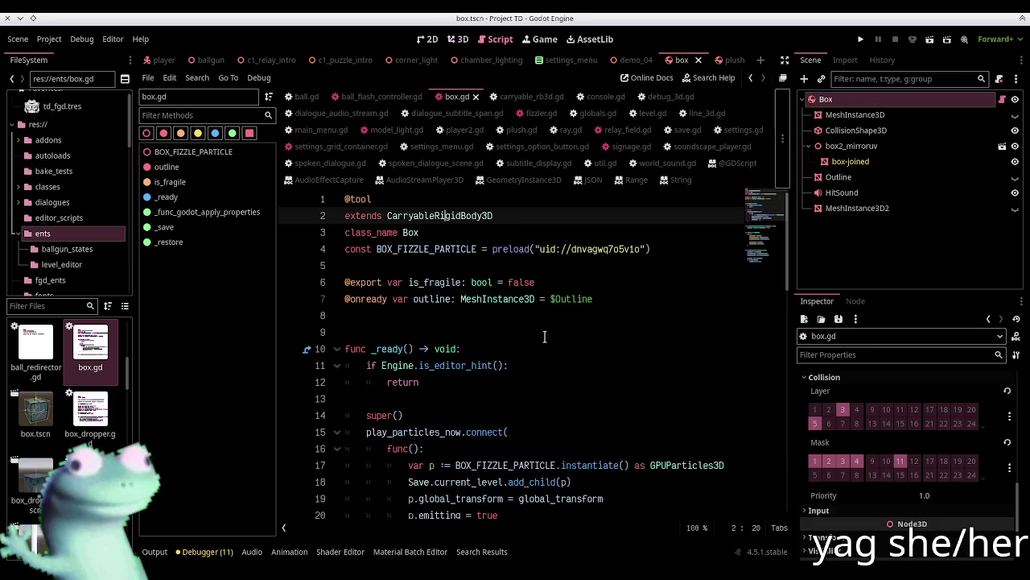
pyautogui.click(527, 317)
pyautogui.doubleClick(432, 299)
pyautogui.hotkey('ctrl', 'f')
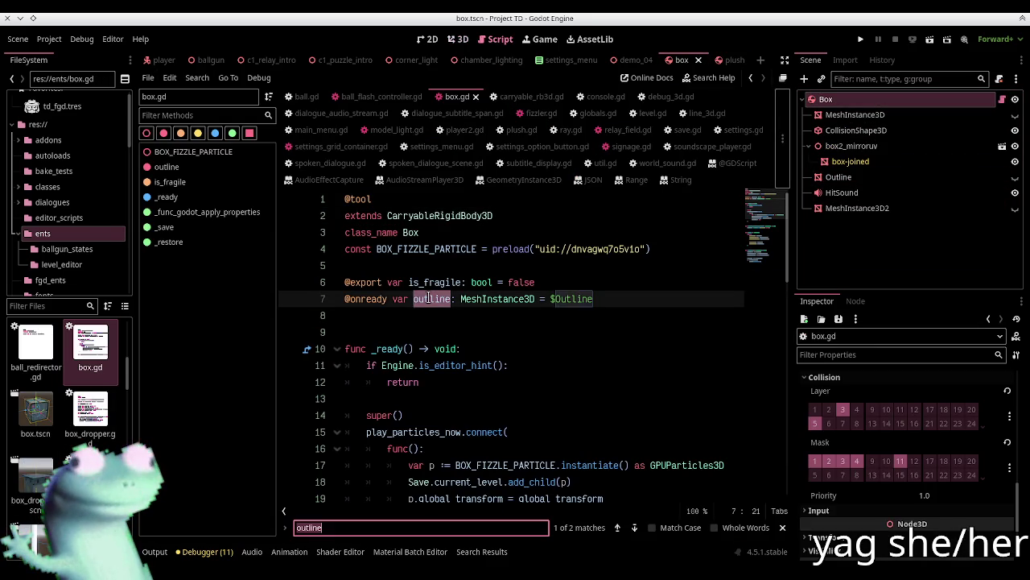
pyautogui.press('Escape')
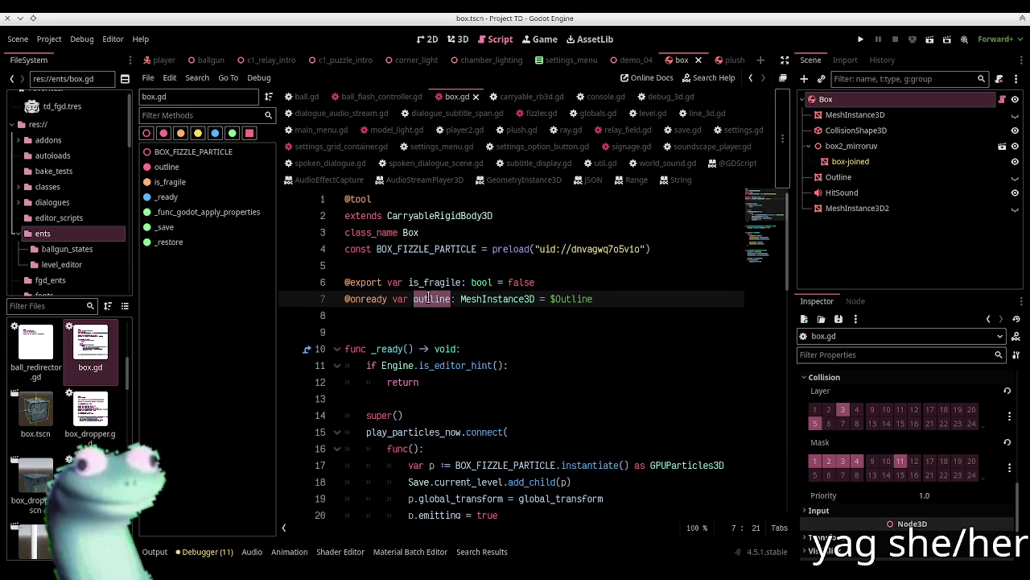
pyautogui.click(443, 322)
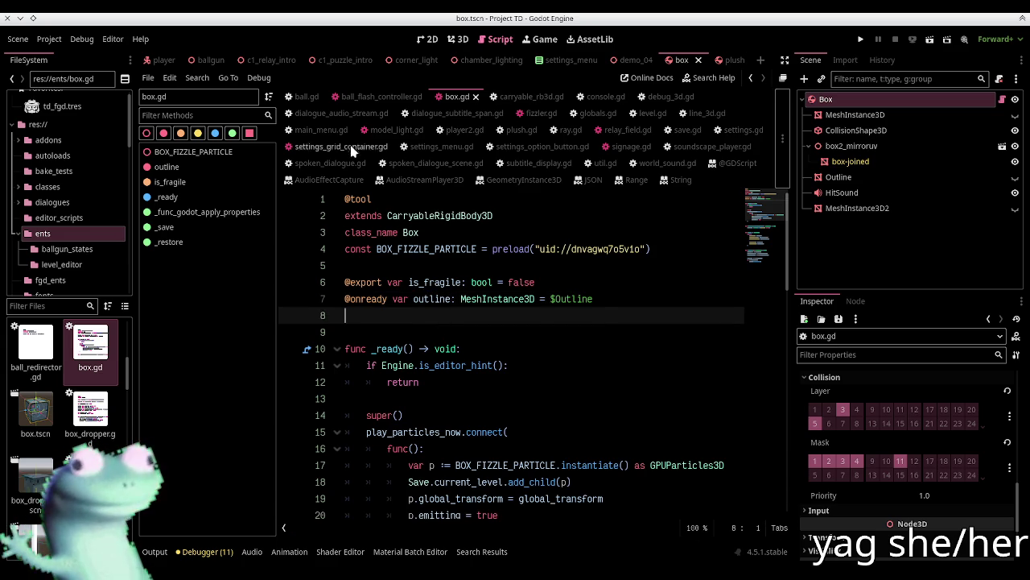
pyautogui.click(458, 39)
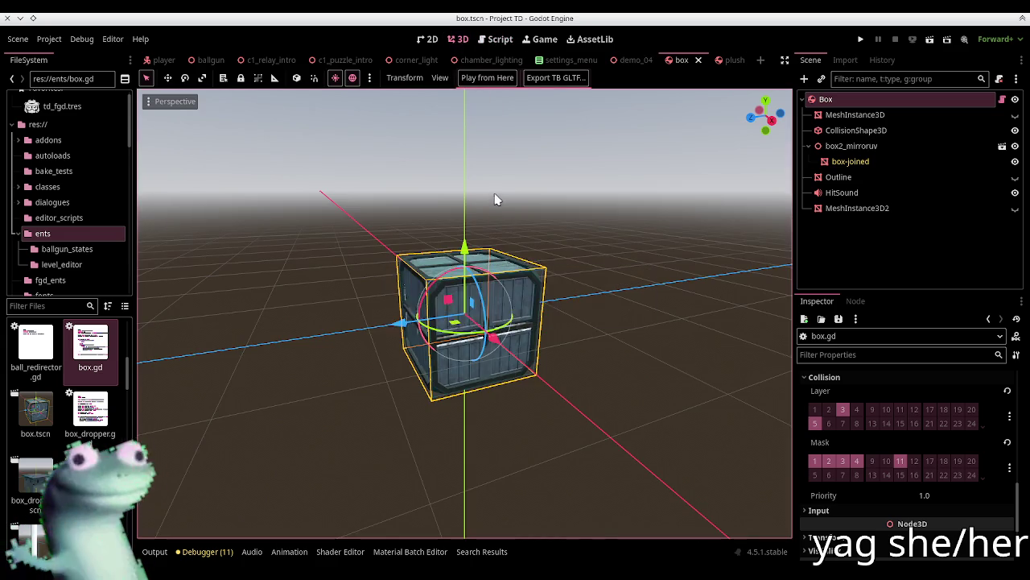
# Raise the Plush up off the floor in the c1_puzzle_intro level
pyautogui.click(352, 59)
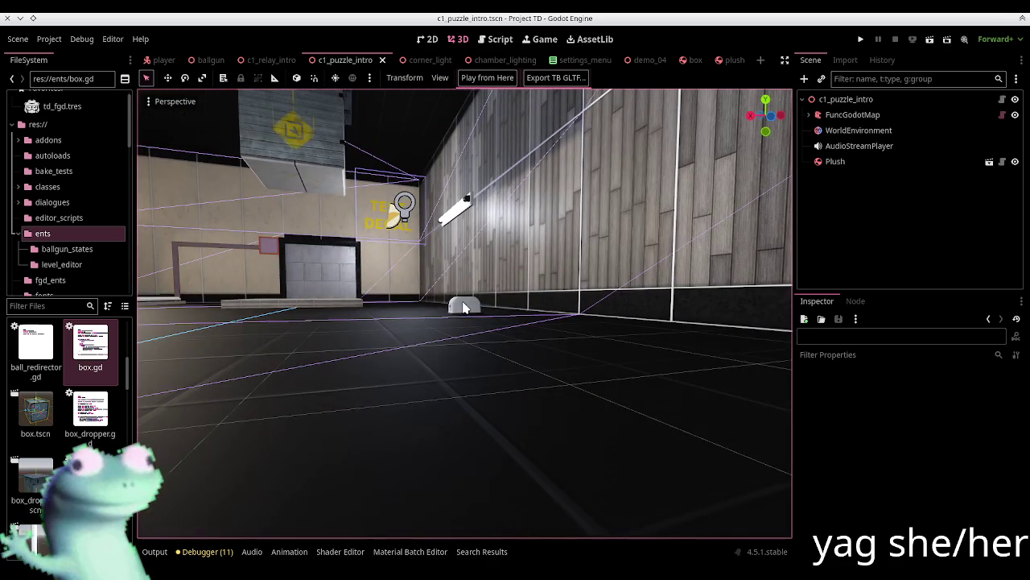
pyautogui.click(464, 300)
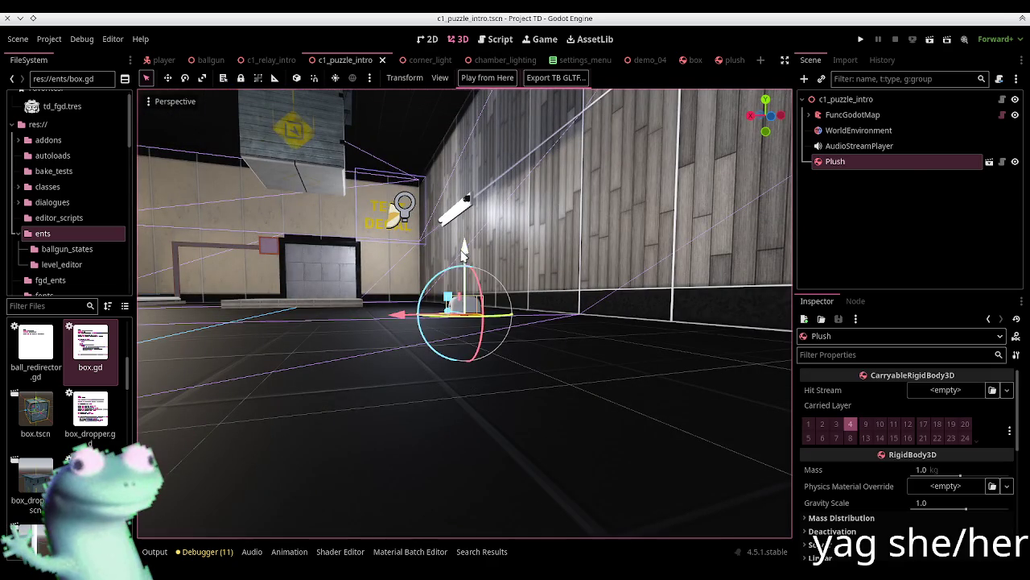
pyautogui.moveTo(464, 255); pyautogui.dragTo(781, 213)
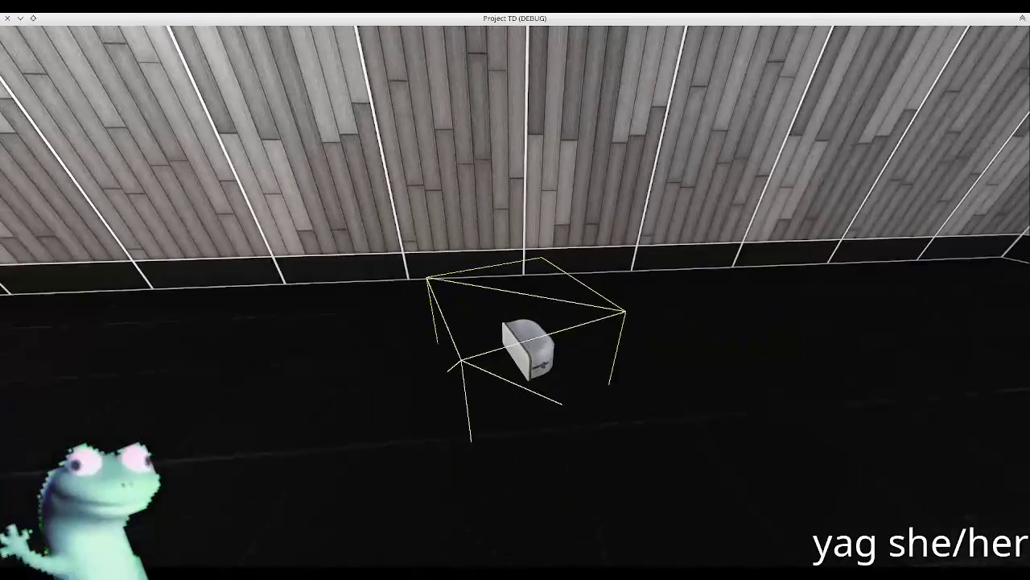
# Pause the test game, unmaximize its window, and close it
pyautogui.press('Escape')
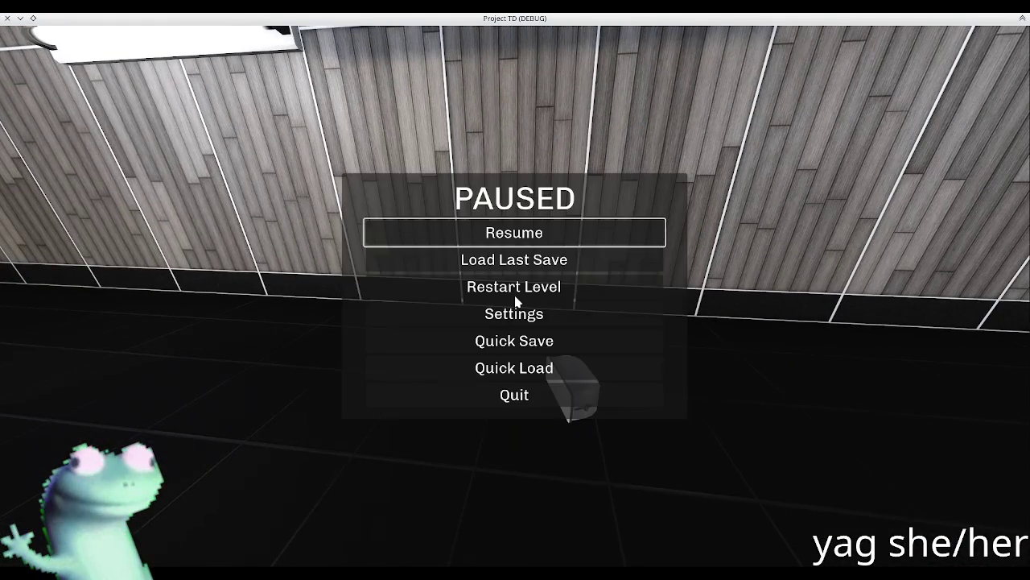
pyautogui.doubleClick(90, 20)
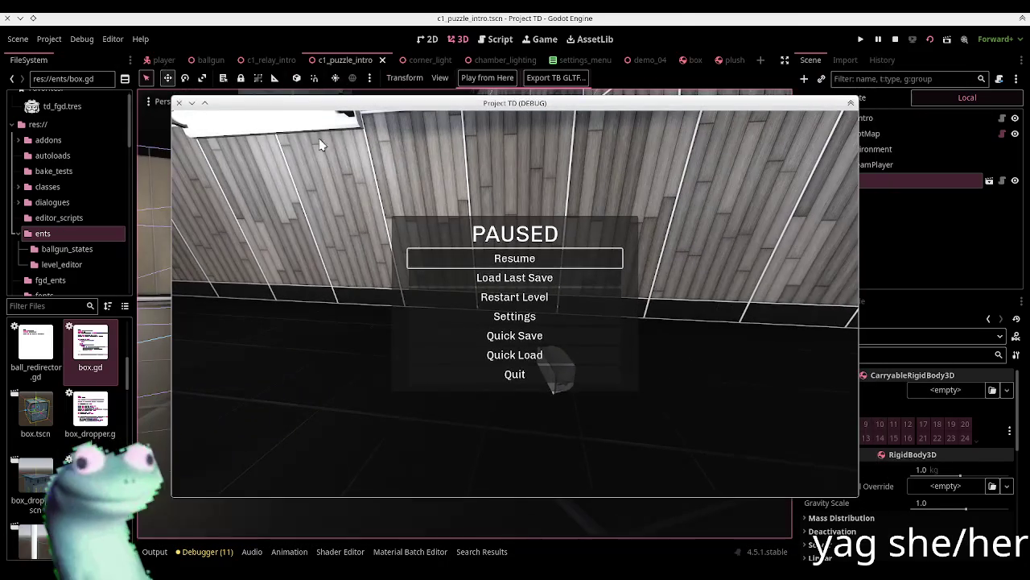
pyautogui.click(179, 103)
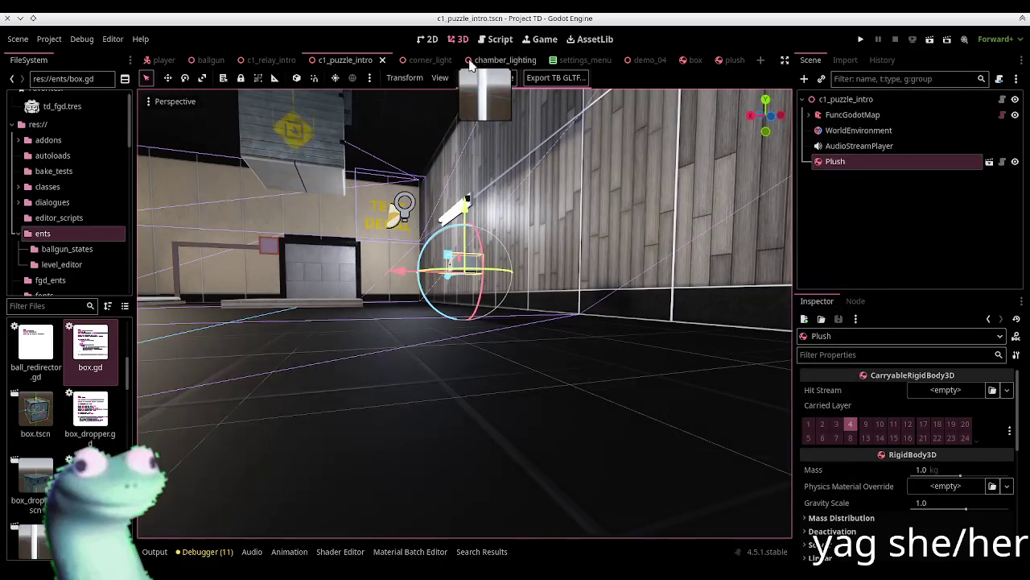
# Open box.gd and scroll through its _save and _restore functions
pyautogui.click(694, 60)
pyautogui.click(1001, 100)
pyautogui.scroll(-6, 490, 286)
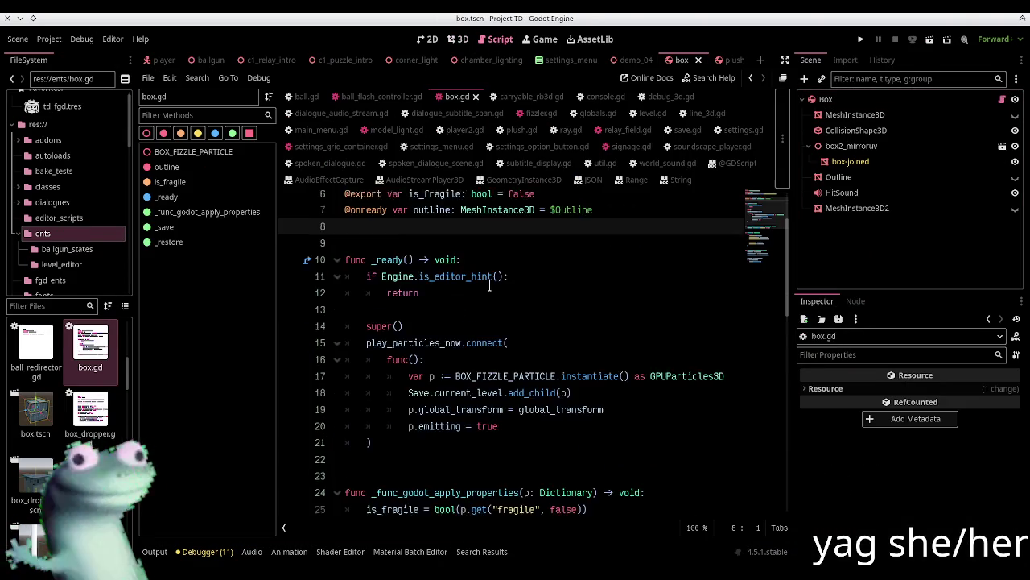
pyautogui.scroll(-4, 490, 286)
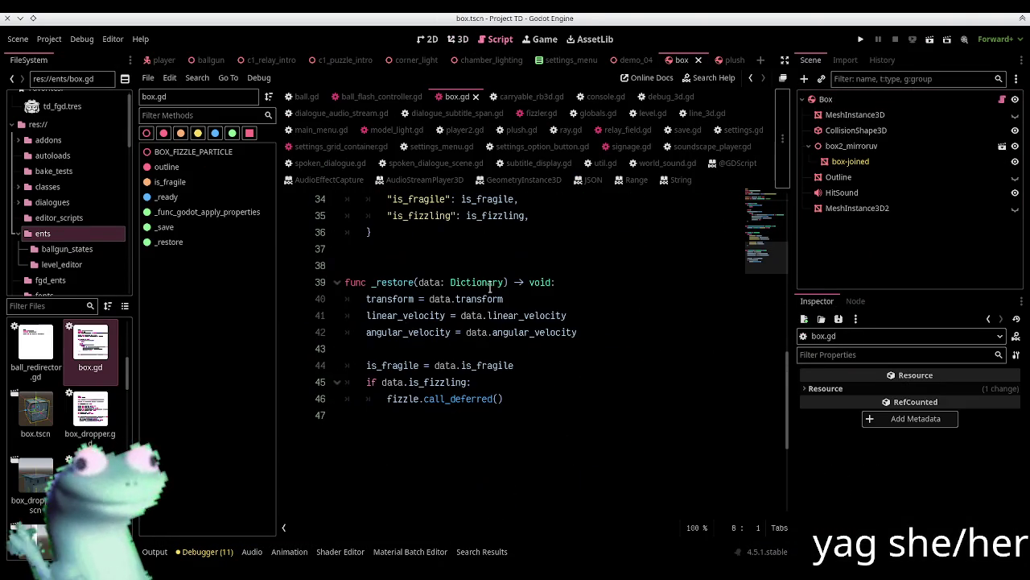
pyautogui.scroll(4, 489, 287)
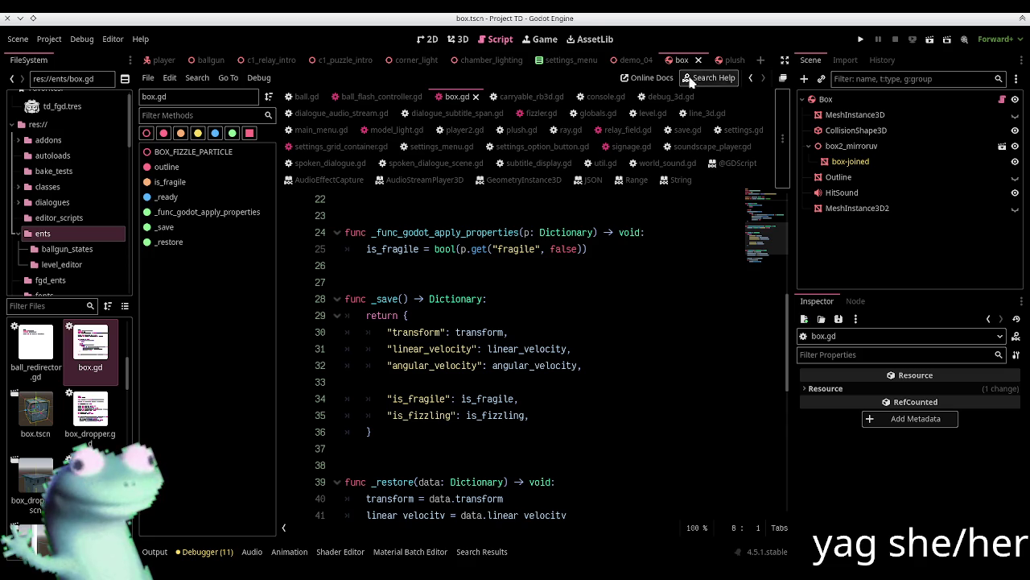
# Show the plush scene in the 3D view and select its Plush root node
pyautogui.click(785, 59)
pyautogui.click(591, 61)
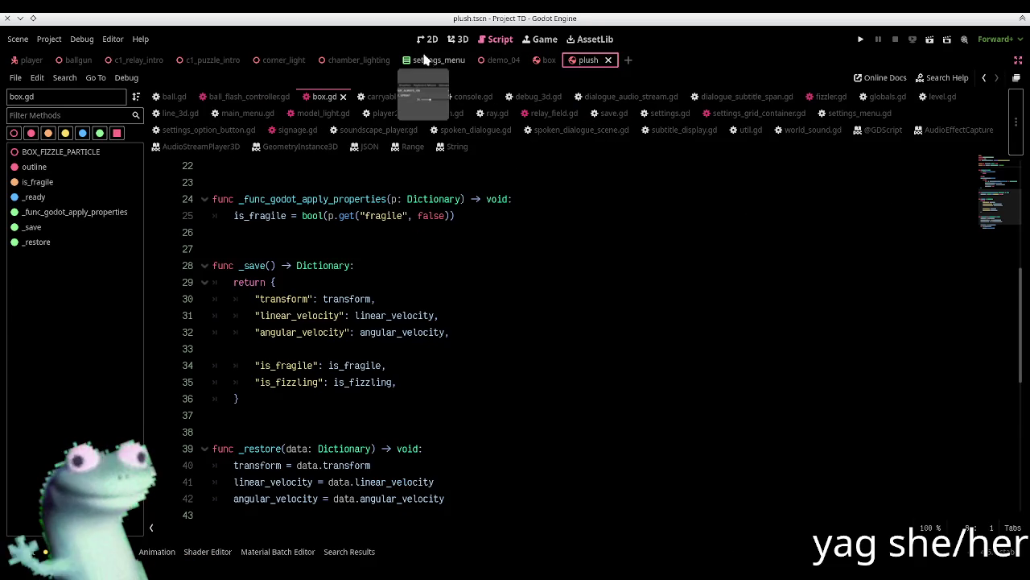
pyautogui.click(458, 39)
pyautogui.click(609, 120)
pyautogui.click(1018, 61)
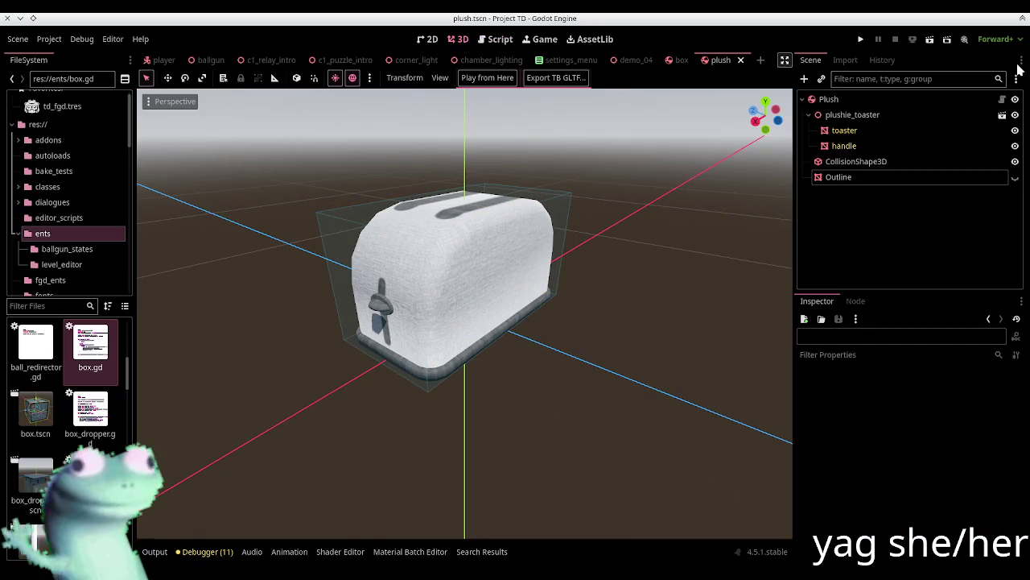
pyautogui.click(860, 100)
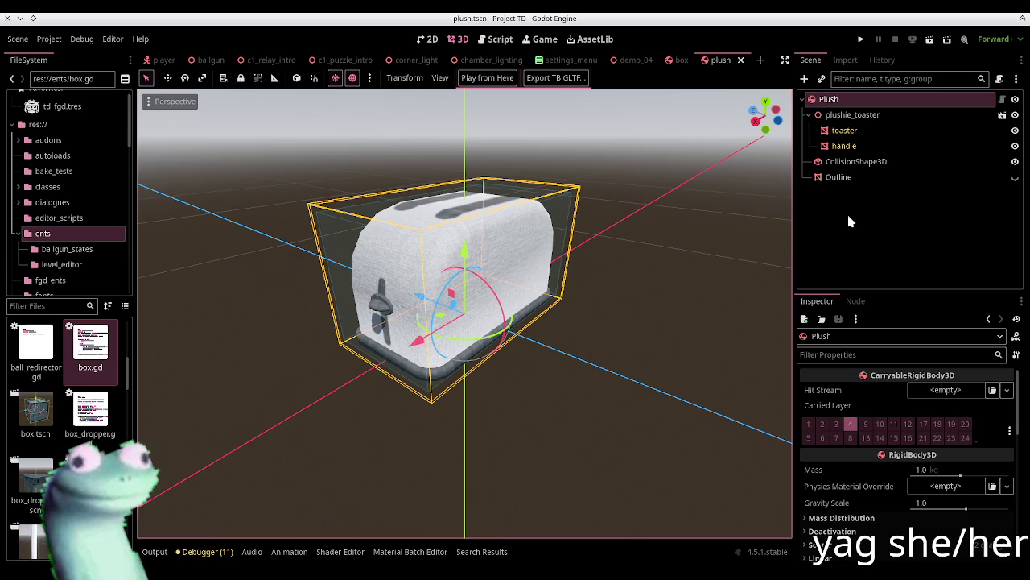
pyautogui.click(494, 38)
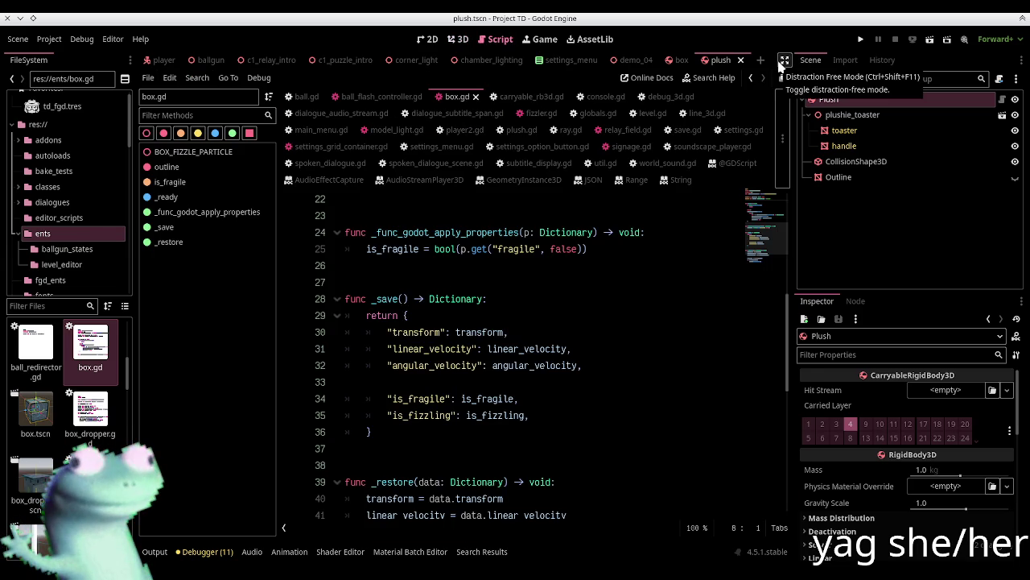
# Delete ' and hit_stream != null' from line 113 of carryable_rb3d.gd
pyautogui.click(783, 61)
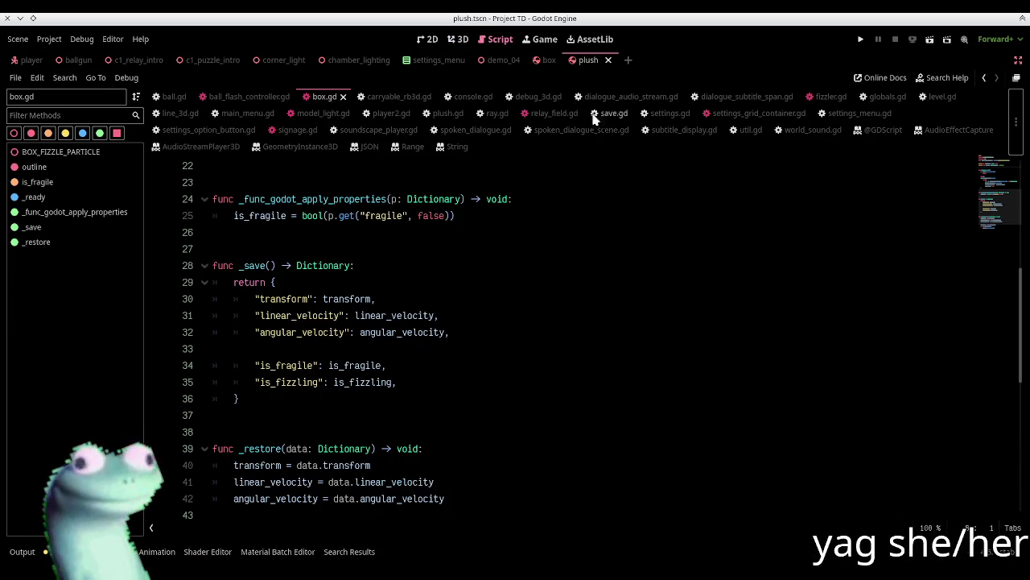
pyautogui.click(396, 96)
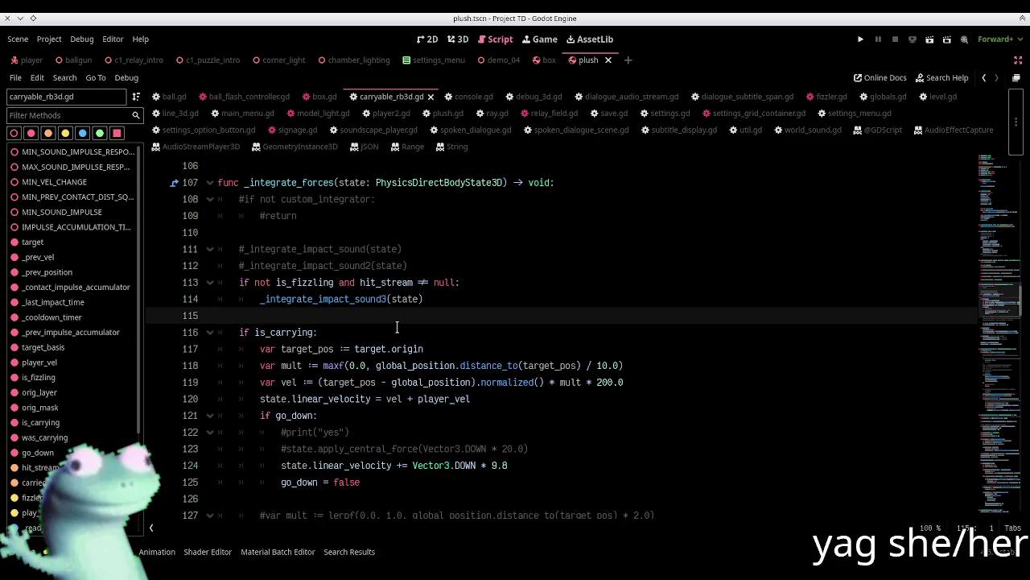
pyautogui.scroll(1, 396, 323)
pyautogui.scroll(-1, 401, 313)
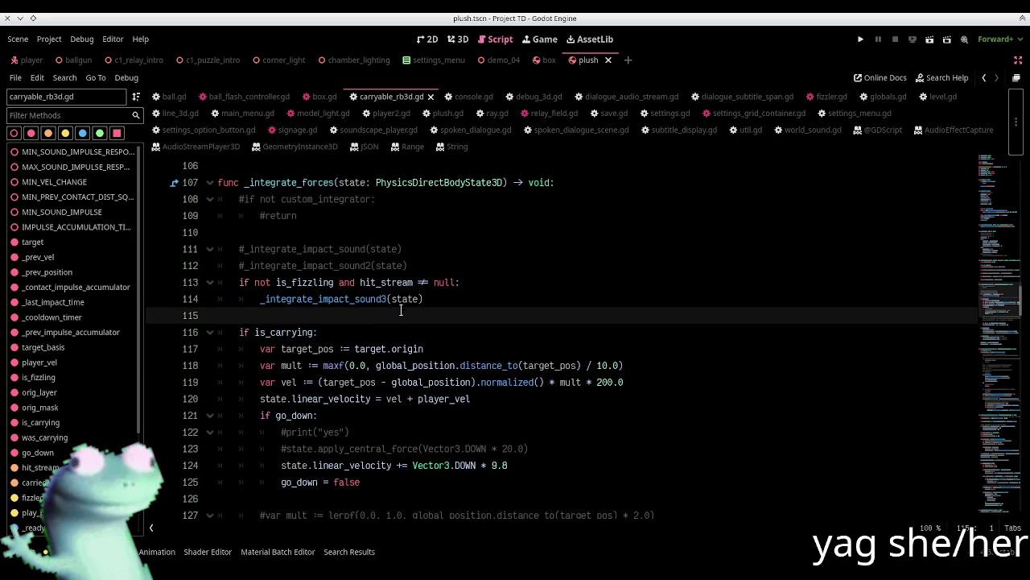
pyautogui.moveTo(336, 282); pyautogui.dragTo(448, 282)
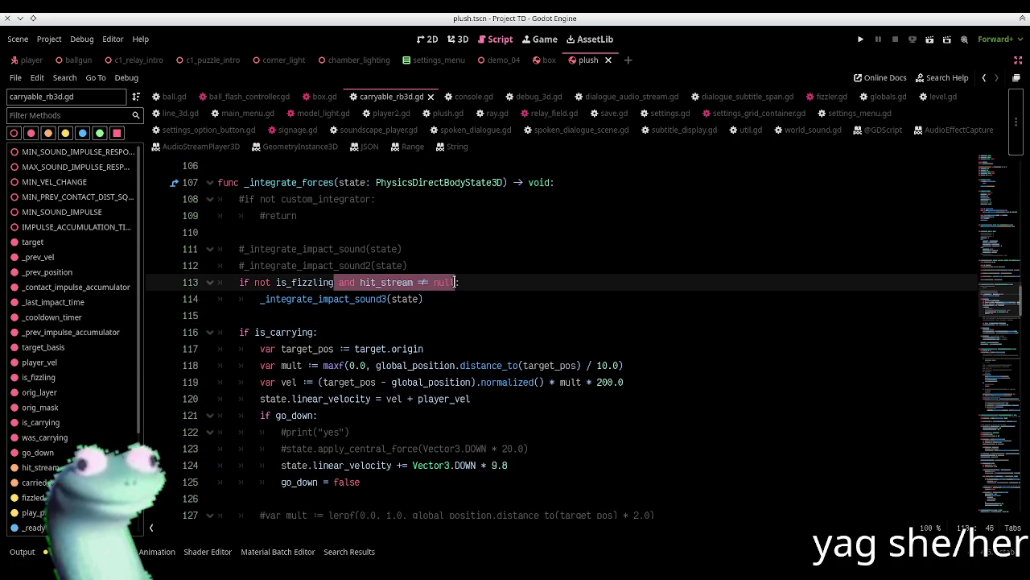
pyautogui.press('BackSpace')
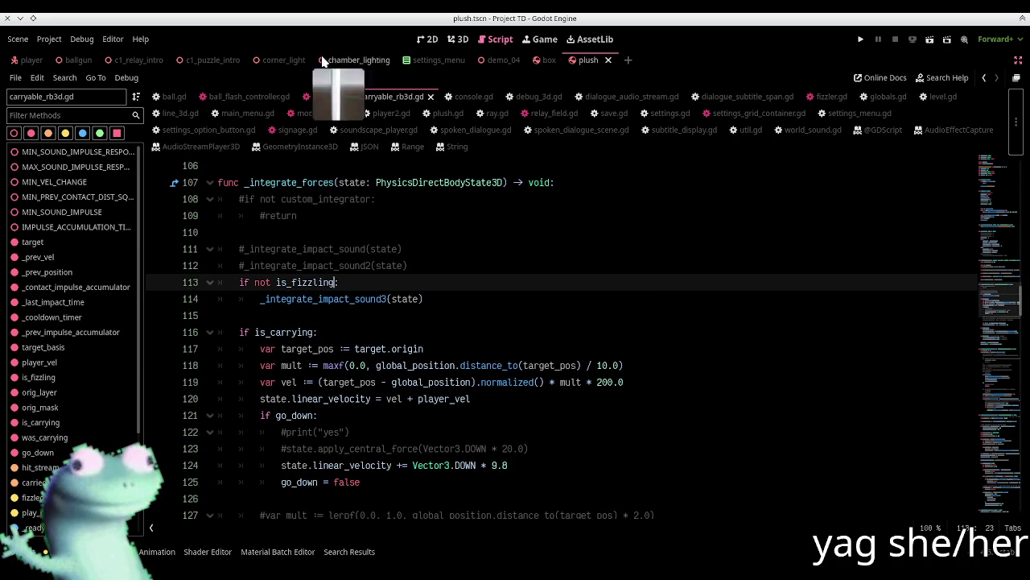
# Test-run the c1_puzzle_intro scene briefly, then stop it
pyautogui.click(213, 60)
pyautogui.click(931, 43)
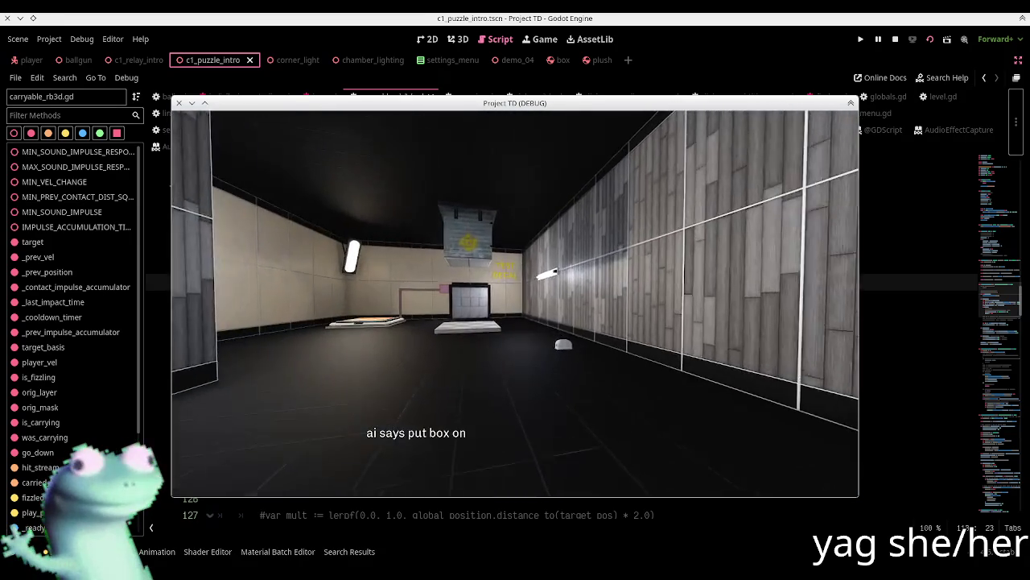
pyautogui.press('Escape')
pyautogui.click(895, 40)
pyautogui.click(1016, 61)
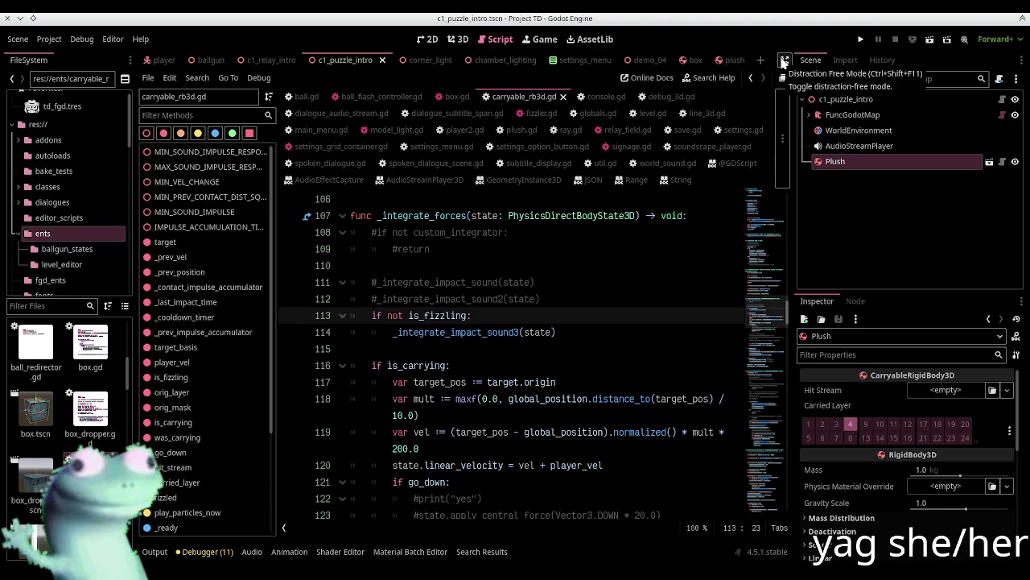
# In the plush scene Inspector, expand Deactivation and uncheck Can Sleep on the Plush body
pyautogui.click(719, 61)
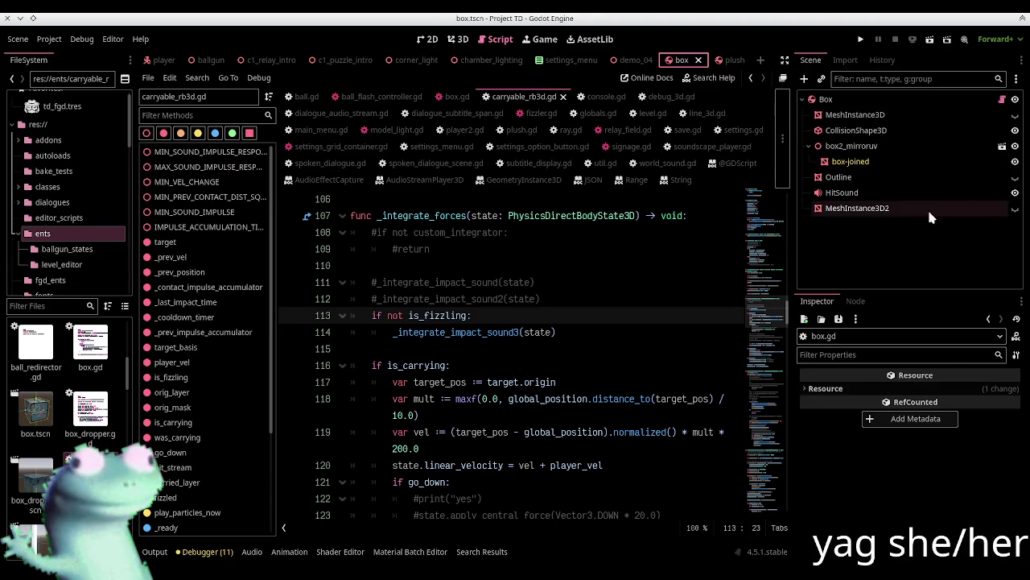
pyautogui.scroll(-2, 854, 483)
pyautogui.click(854, 496)
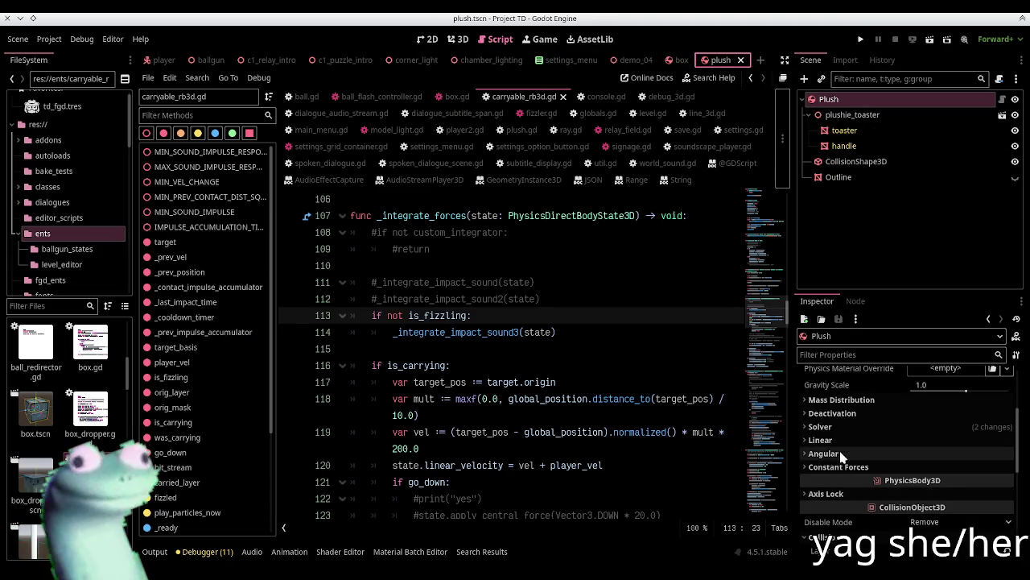
pyautogui.scroll(-2, 838, 433)
pyautogui.click(853, 427)
pyautogui.click(847, 414)
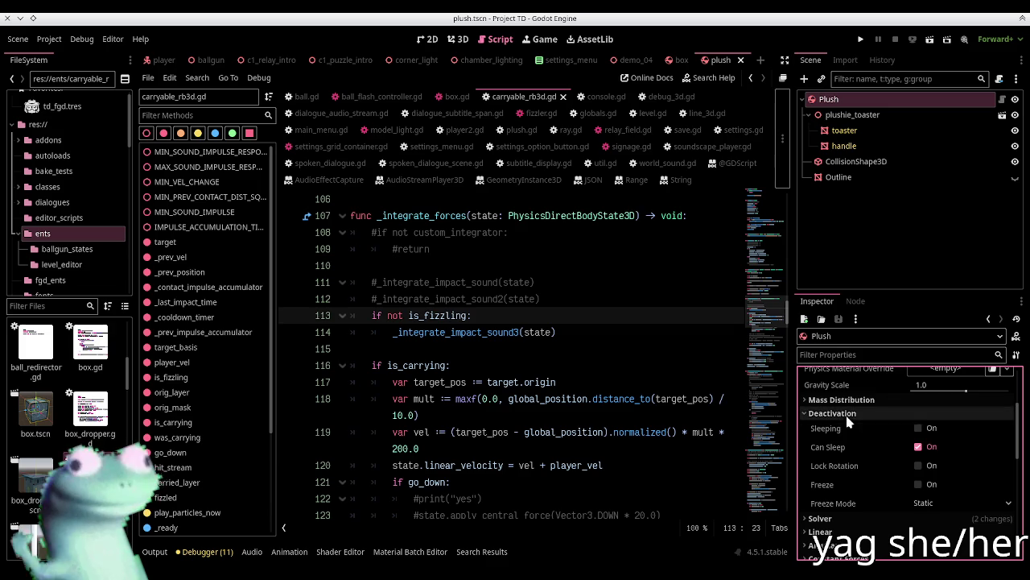
pyautogui.click(918, 446)
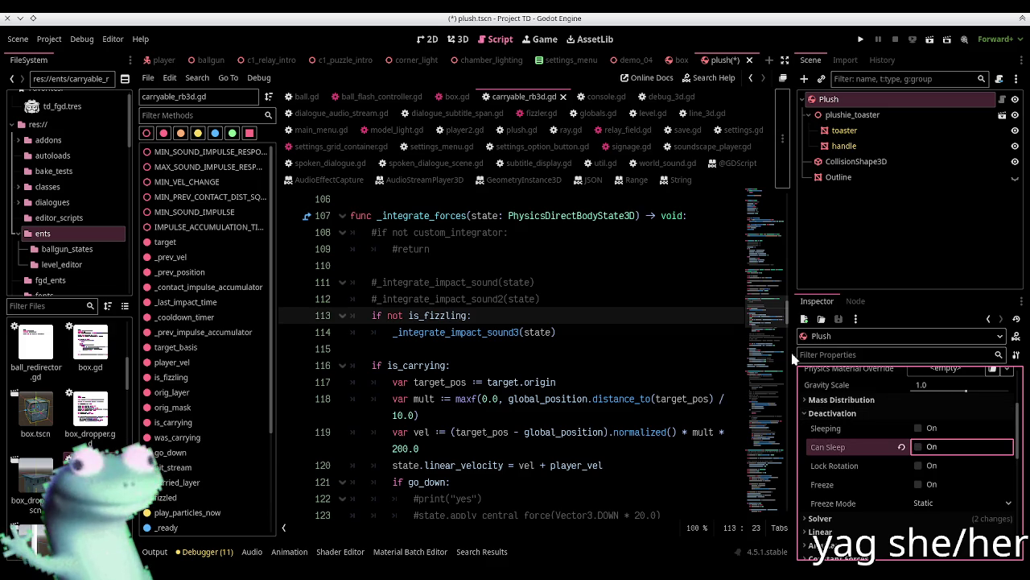
# Review the Box scene's deactivation settings for comparison
pyautogui.click(680, 60)
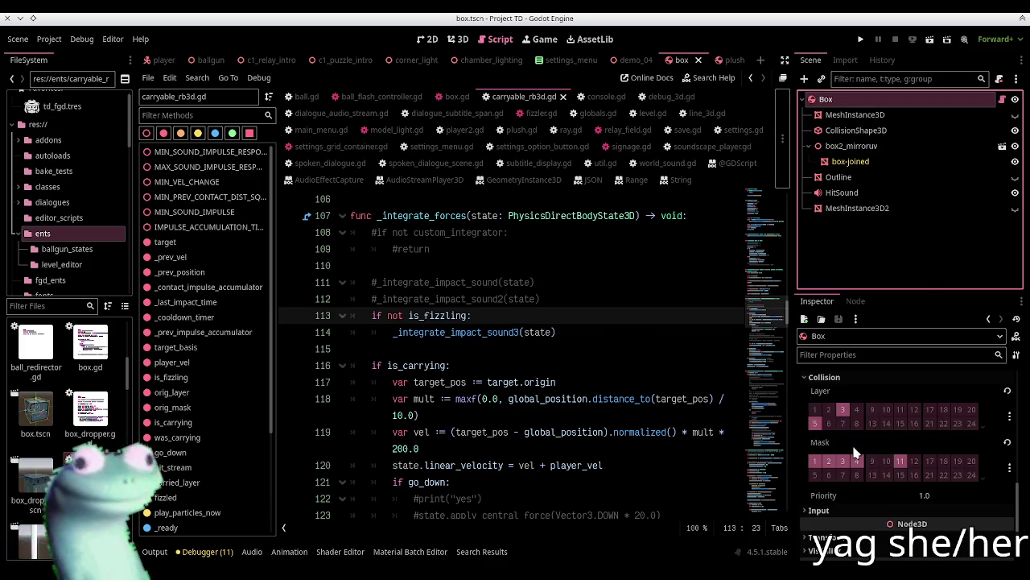
pyautogui.scroll(-2, 853, 467)
pyautogui.scroll(6, 847, 480)
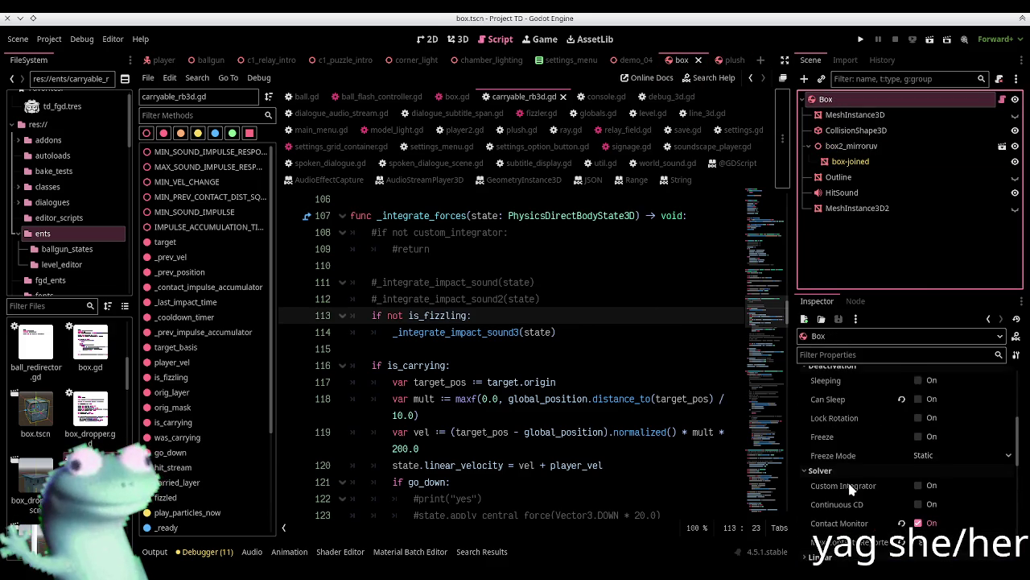
pyautogui.scroll(2, 848, 480)
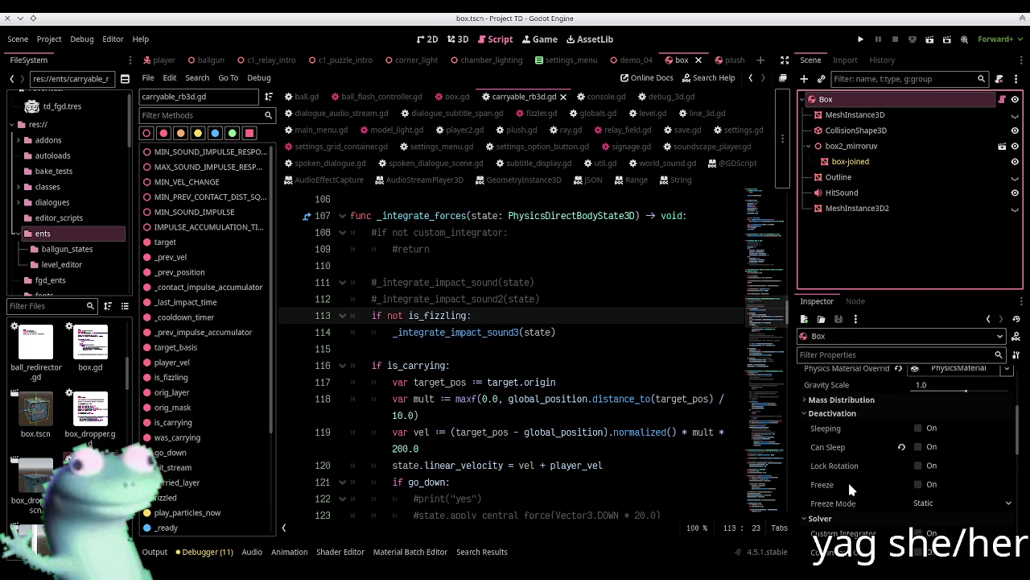
# Run c1_puzzle_intro with F6, drop the box on the floor button, then pick up the plush
pyautogui.click(348, 60)
pyautogui.press('F6')
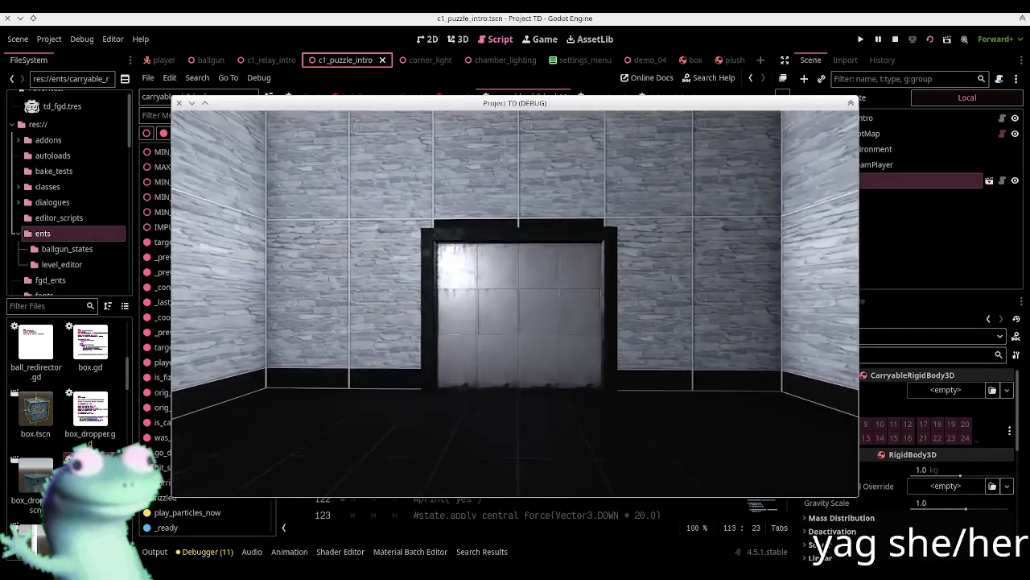
pyautogui.press('Escape')
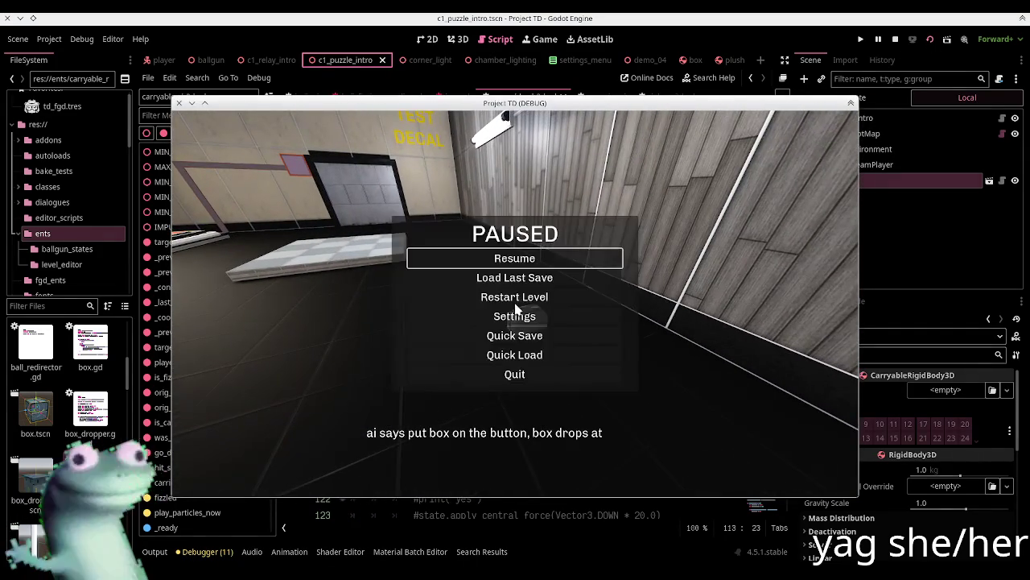
pyautogui.press('Escape')
pyautogui.click(547, 278)
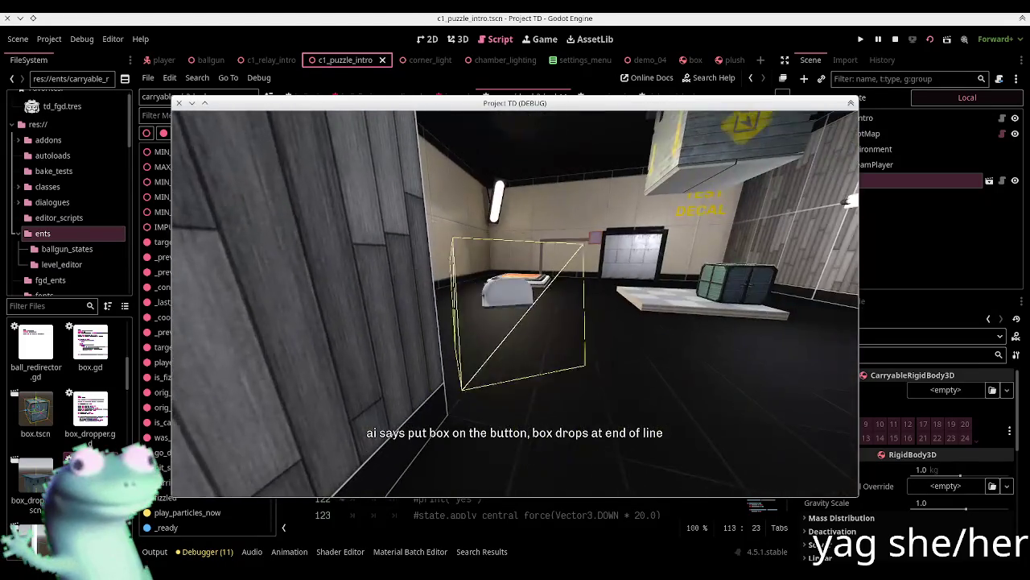
pyautogui.click(515, 303)
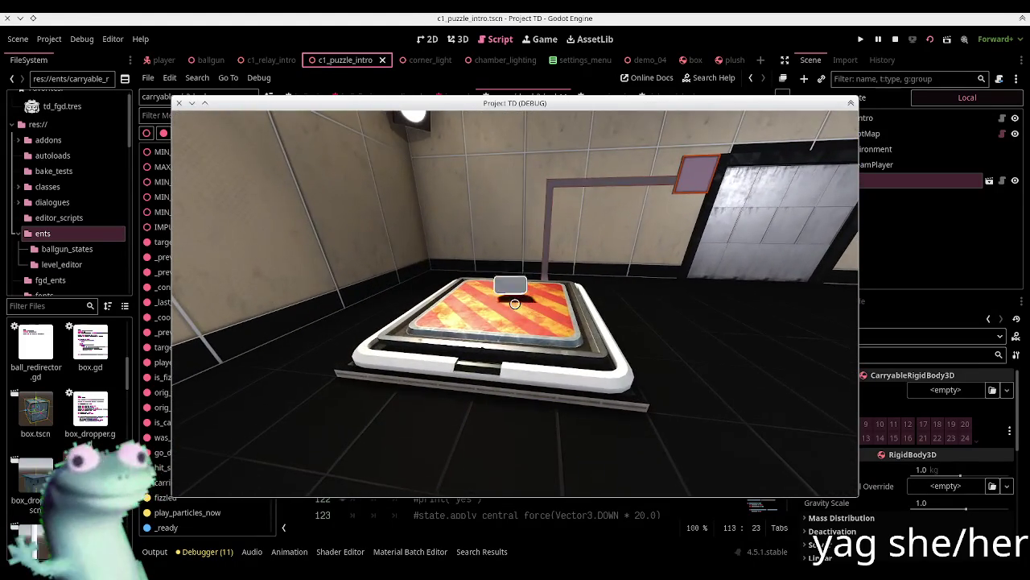
pyautogui.click(515, 303)
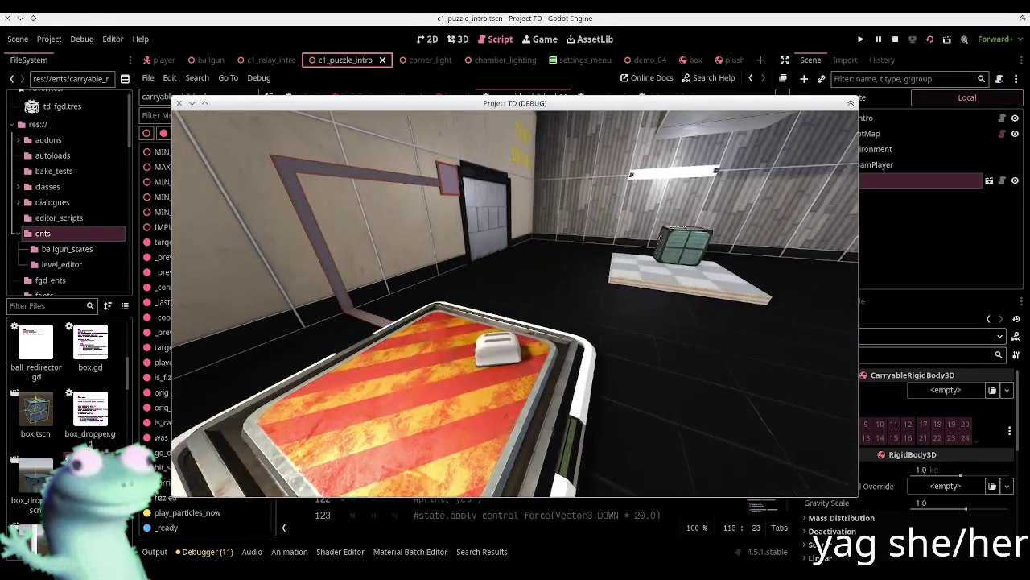
pyautogui.press('Escape')
# Stop the game and open player2.gd via Quick Open in the script editor
pyautogui.click(896, 38)
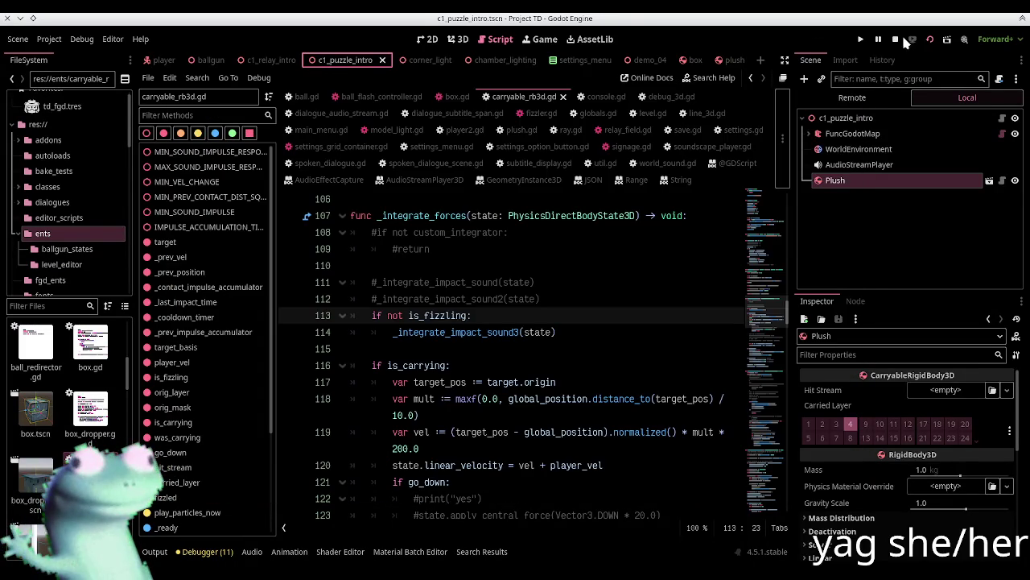
pyautogui.click(161, 60)
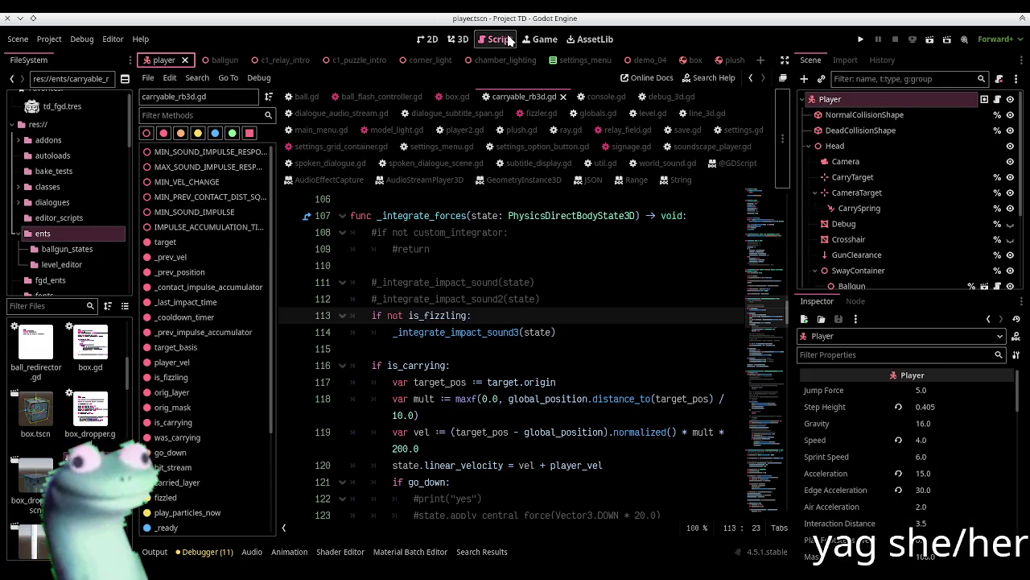
pyautogui.click(494, 39)
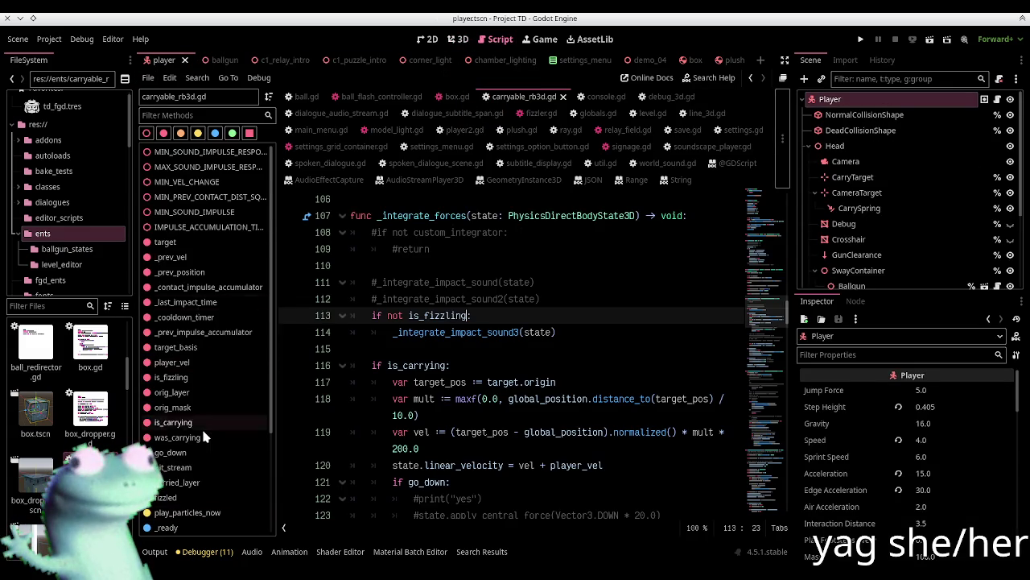
pyautogui.scroll(-3, 204, 436)
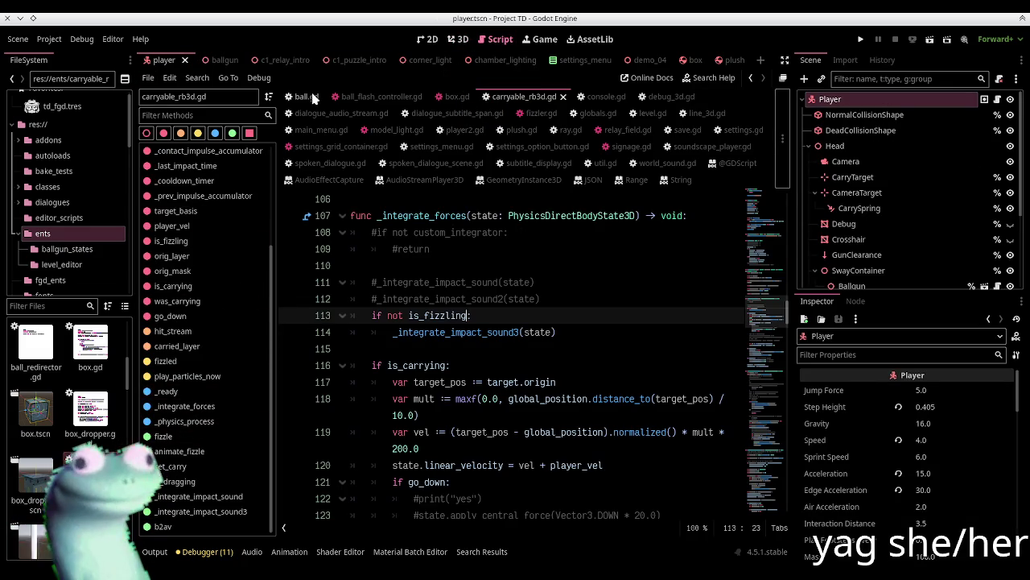
pyautogui.hotkey('ctrl', 'alt', 'o')
pyautogui.write('player')
pyautogui.press('Return')
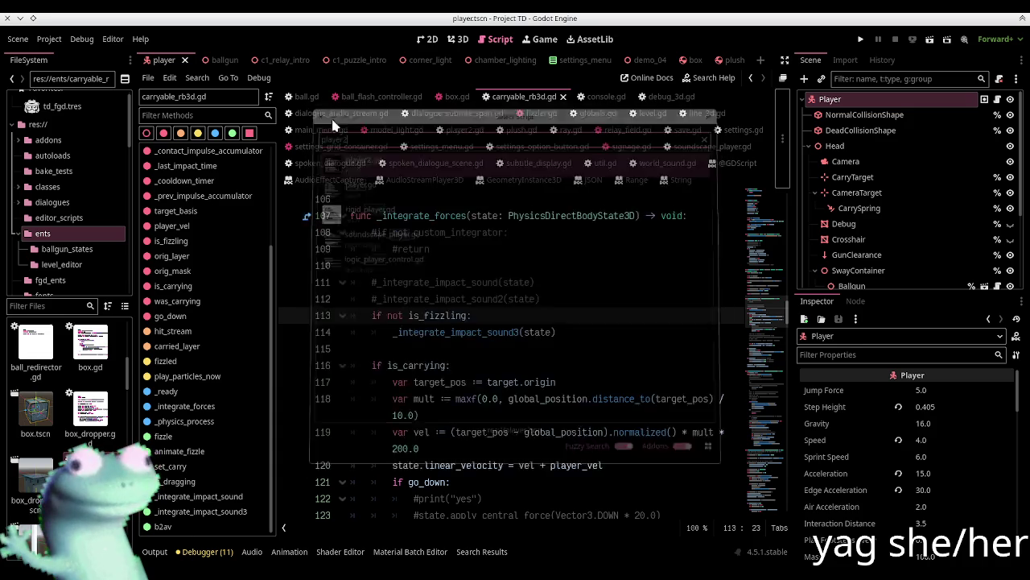
# Comment out the debug draw_ray and cube_r lines 581–583 in push_carried, then run c1_puzzle_intro
pyautogui.scroll(-10, 241, 401)
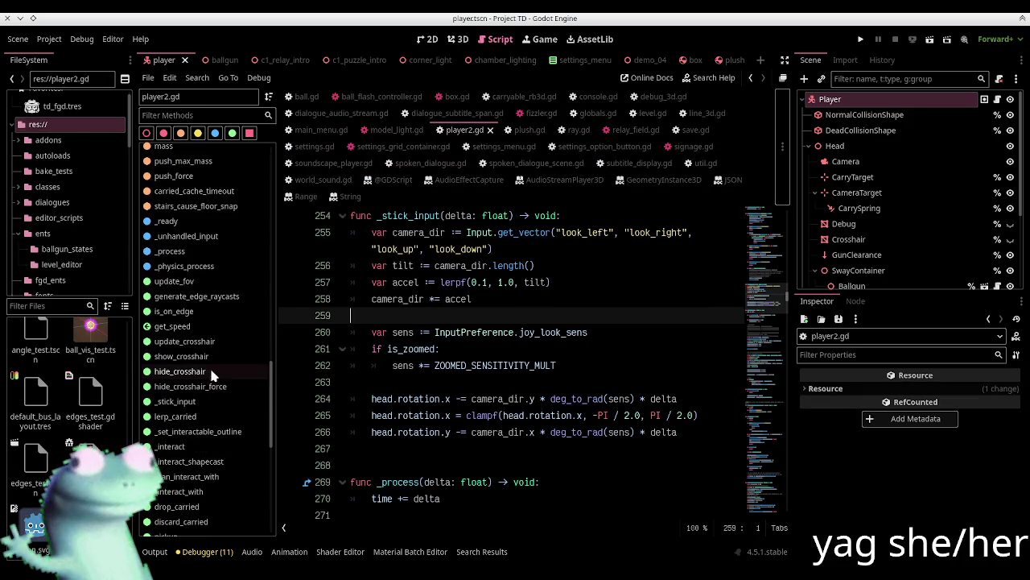
pyautogui.scroll(-5, 205, 406)
pyautogui.click(193, 404)
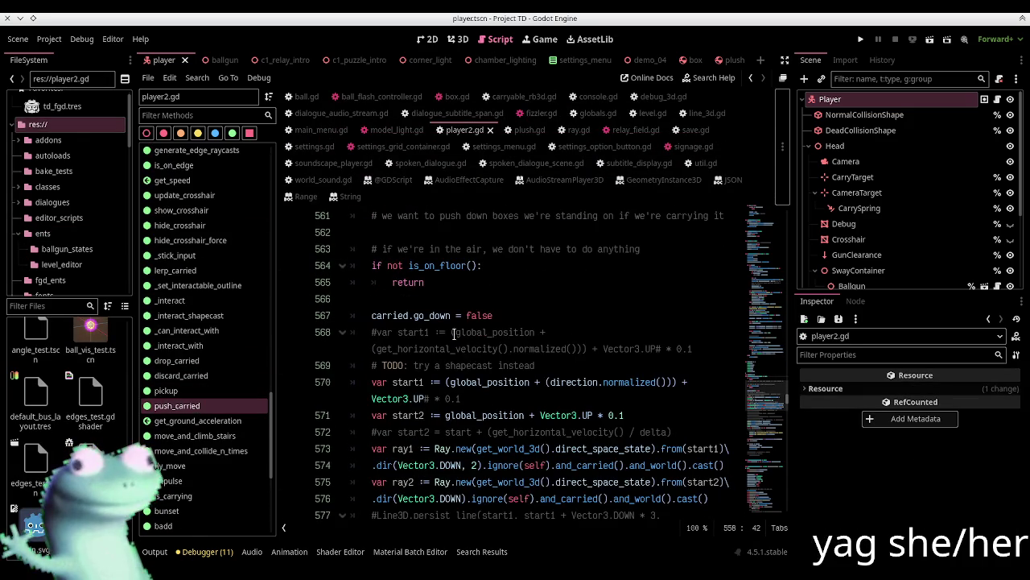
pyautogui.scroll(-3, 455, 333)
pyautogui.scroll(-2, 451, 364)
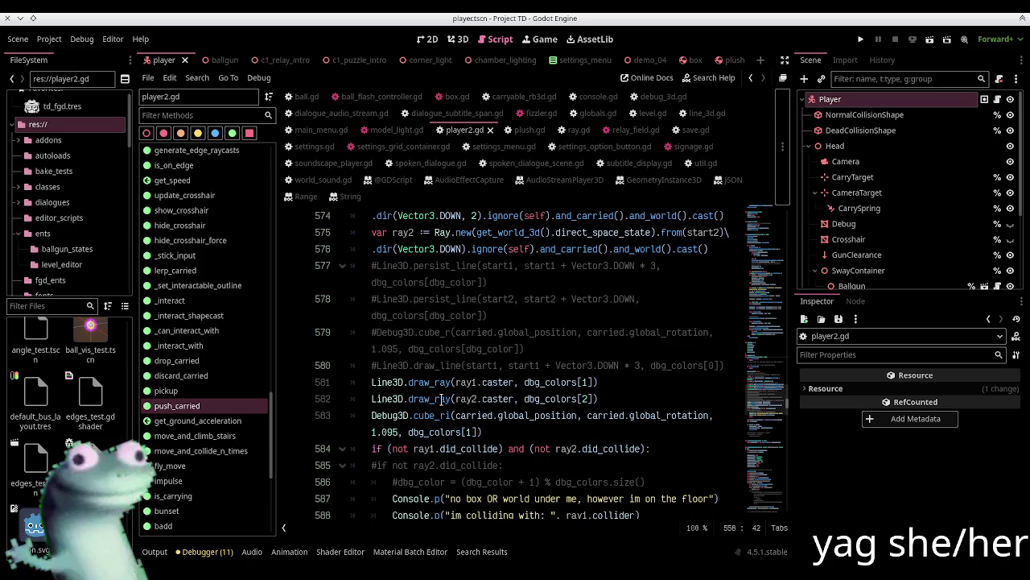
pyautogui.moveTo(439, 381); pyautogui.dragTo(438, 415)
pyautogui.hotkey('ctrl', 'k')
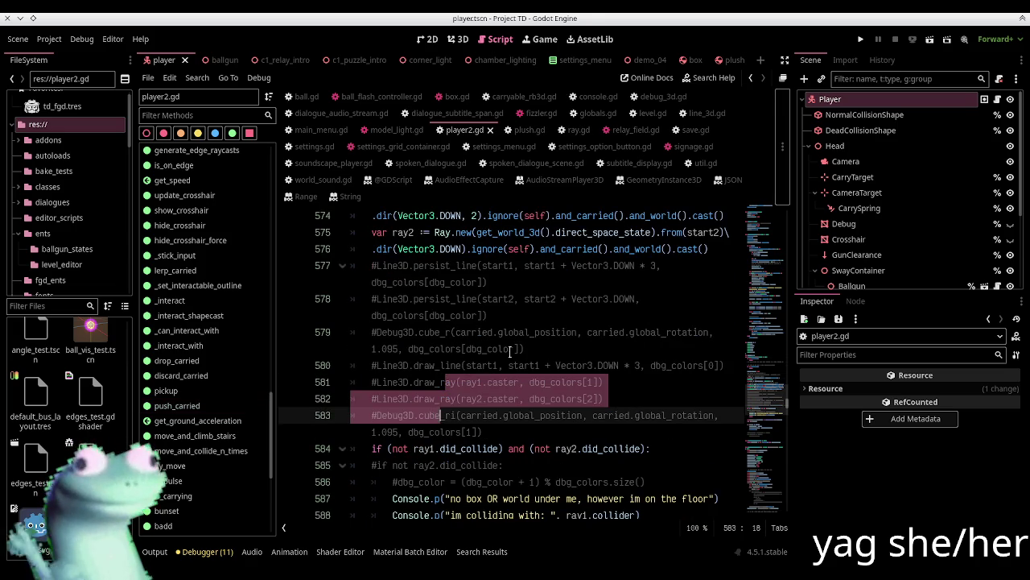
pyautogui.click(342, 59)
pyautogui.press('F6')
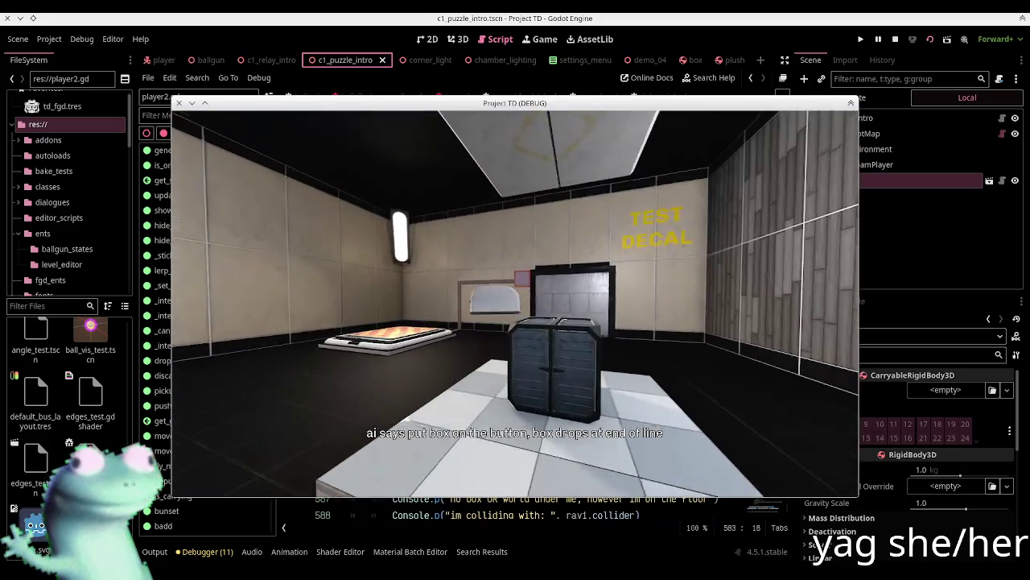
# Pick up the box with E in the running level, then pause and stop the game
pyautogui.press('e')
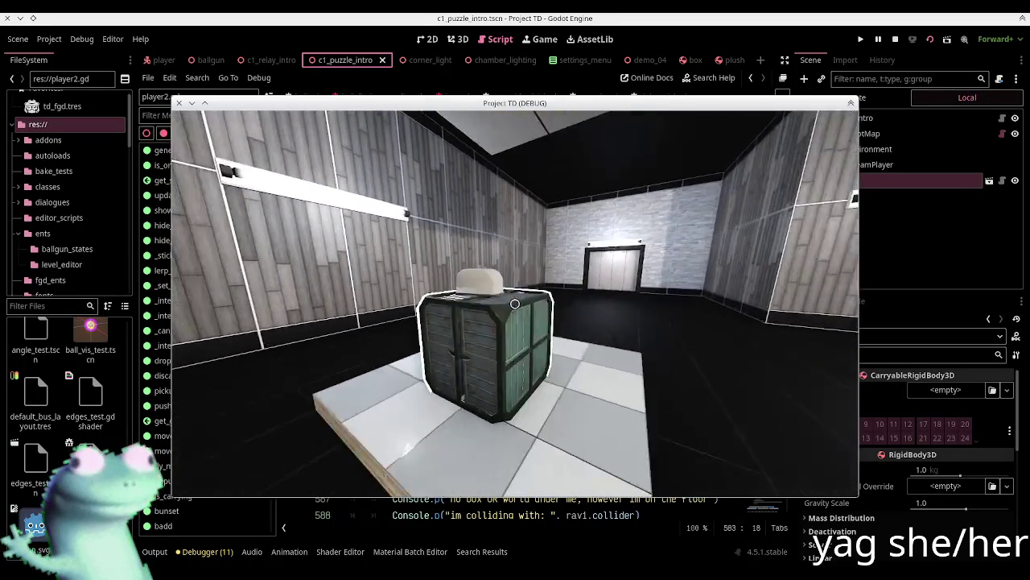
pyautogui.press('Escape')
pyautogui.click(894, 39)
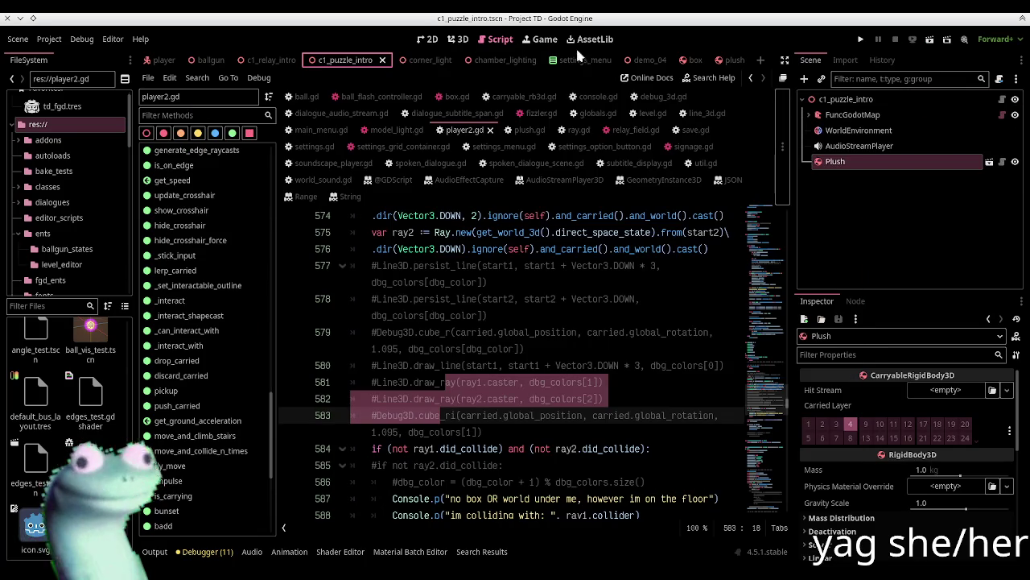
# In the plush scene's 3D view, select plushie_toaster together with its CollisionShape3D, then deselect
pyautogui.click(720, 59)
pyautogui.click(459, 39)
pyautogui.click(837, 115)
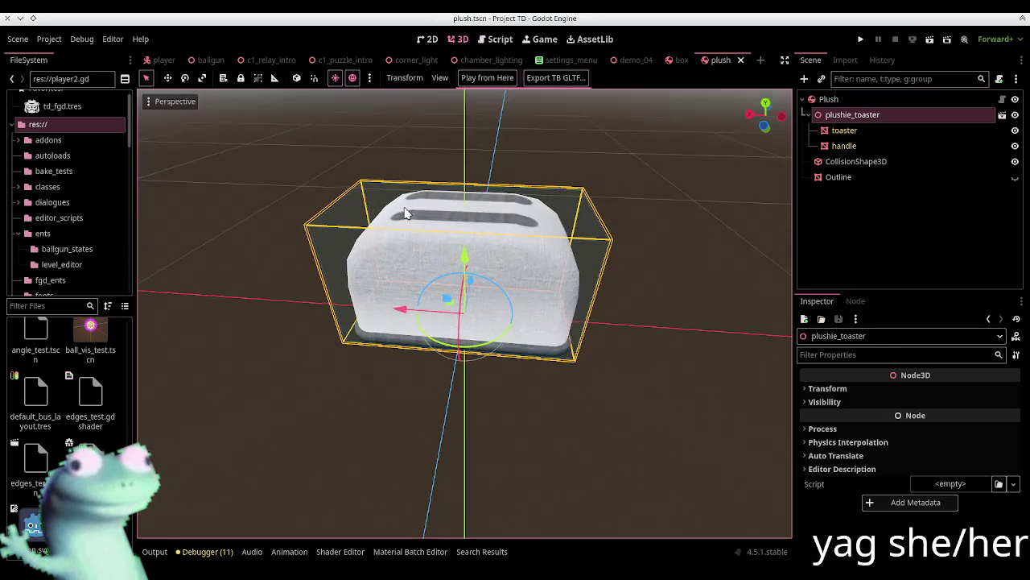
pyautogui.keyDown('ctrl'); pyautogui.click(855, 161); pyautogui.keyUp('ctrl')
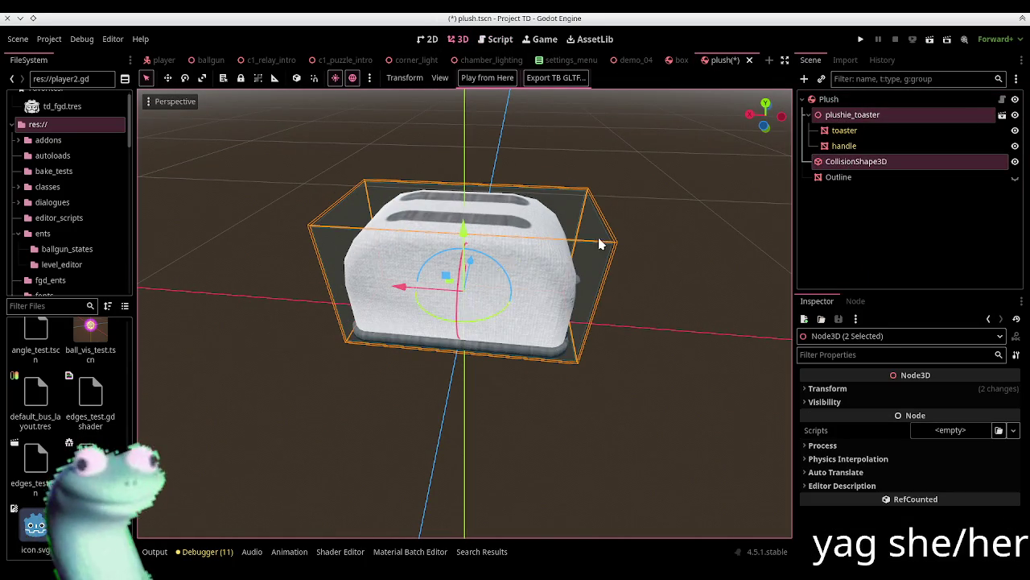
pyautogui.click(408, 155)
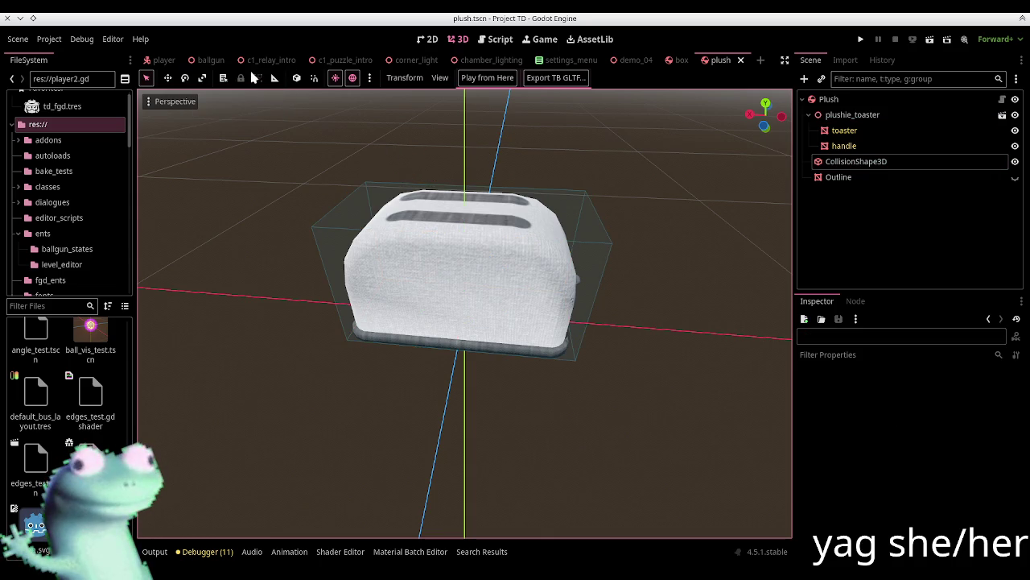
pyautogui.click(328, 58)
# Run c1_puzzle_intro, pick up the plush toaster from the crate and walk around, then stop
pyautogui.press('F6')
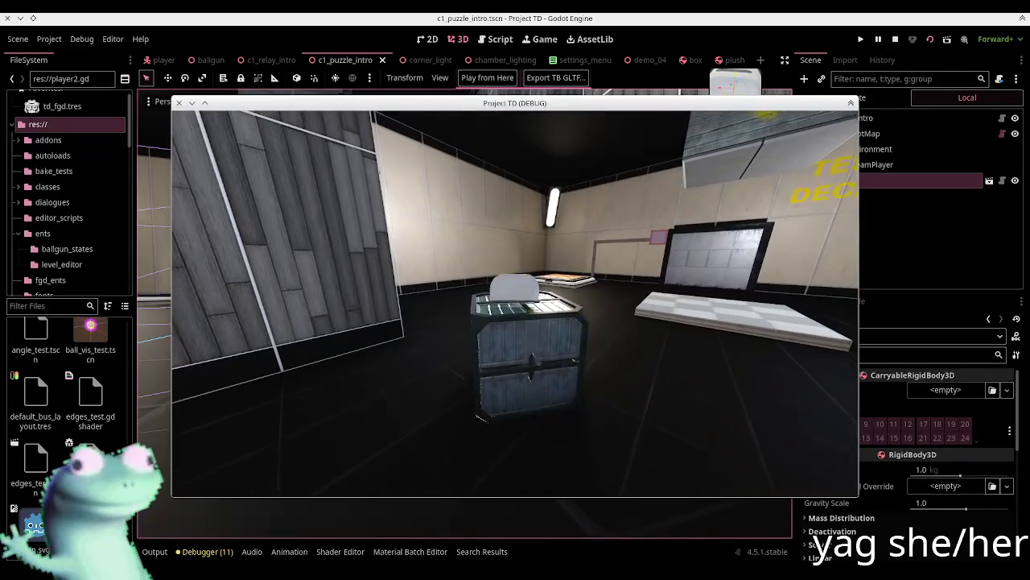
pyautogui.click(515, 303)
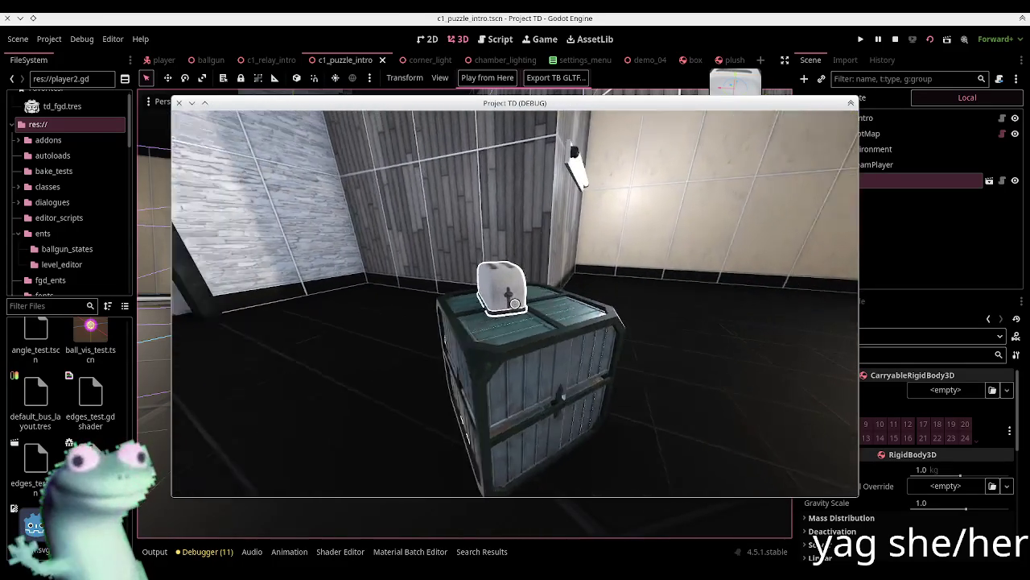
pyautogui.press('w')
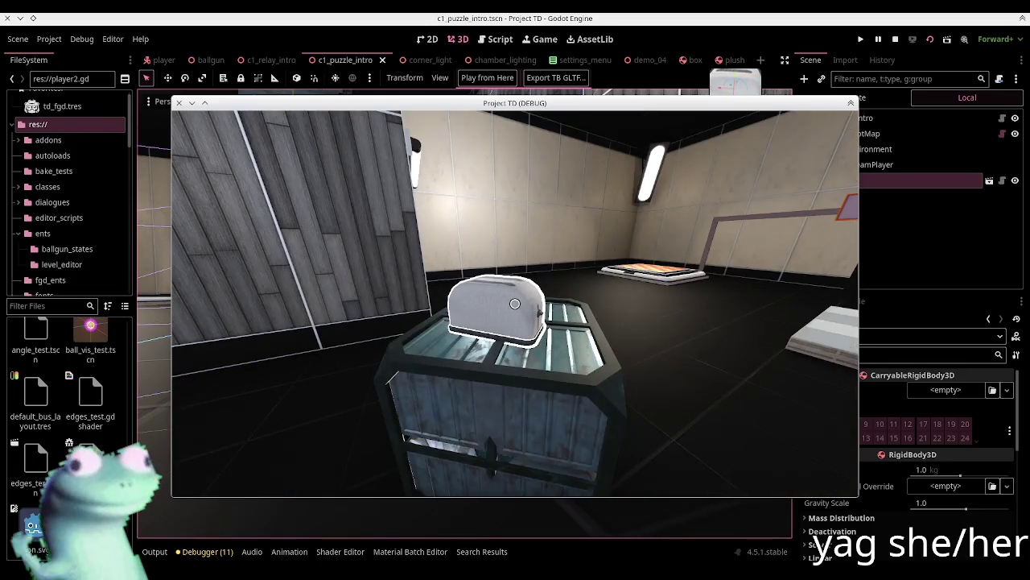
pyautogui.press('d')
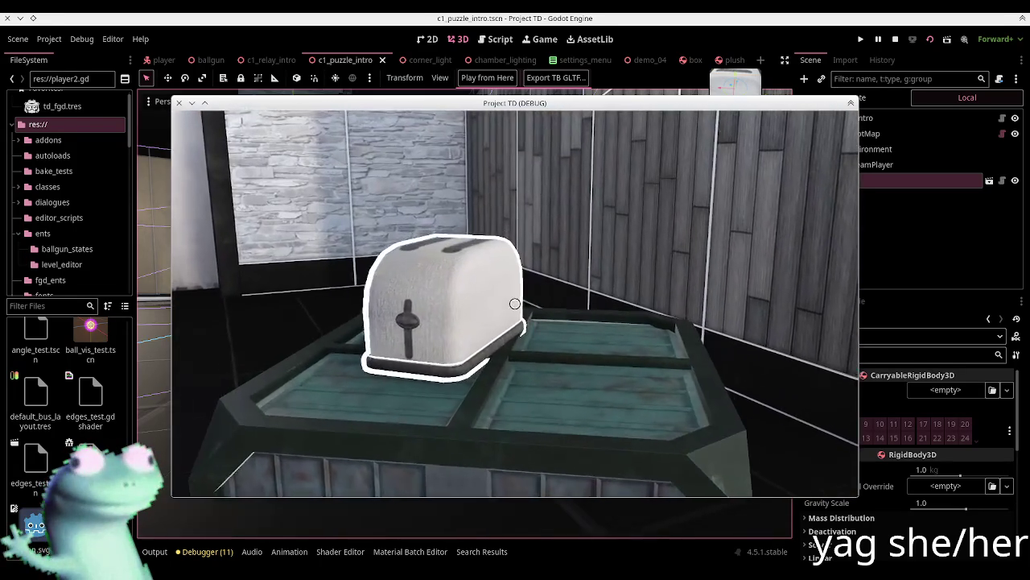
pyautogui.press('s')
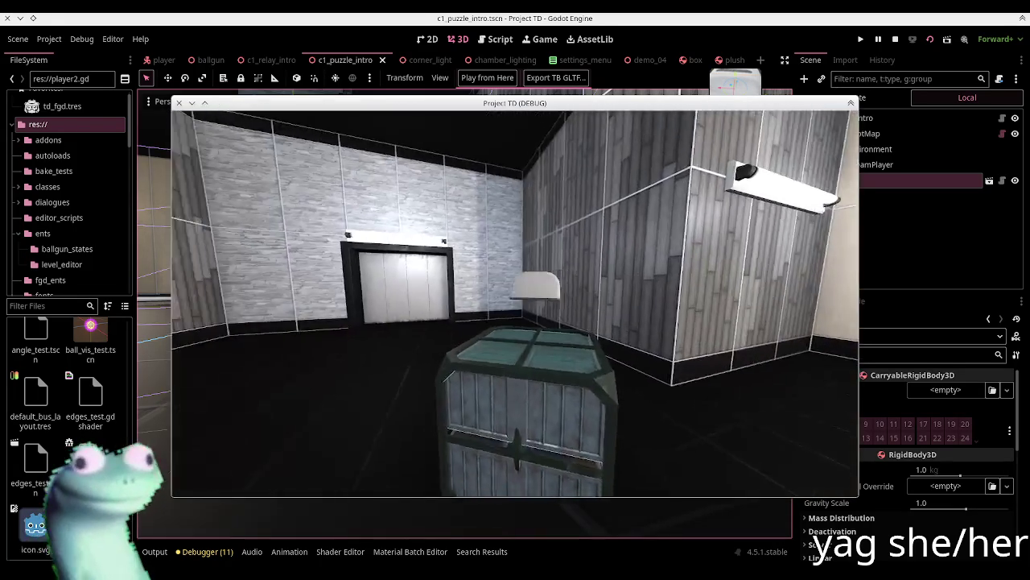
pyautogui.press('s')
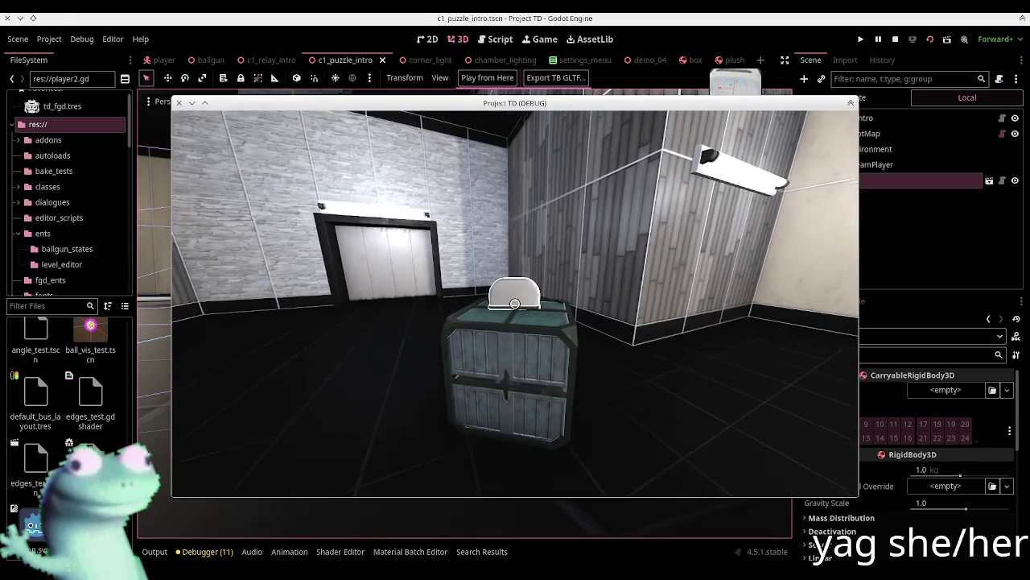
pyautogui.press('w')
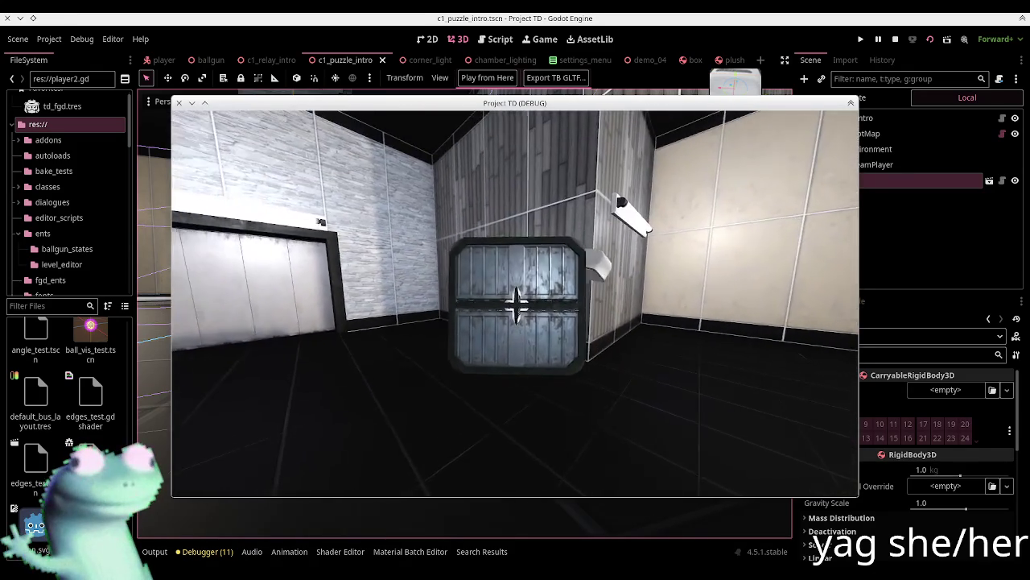
pyautogui.press('Escape')
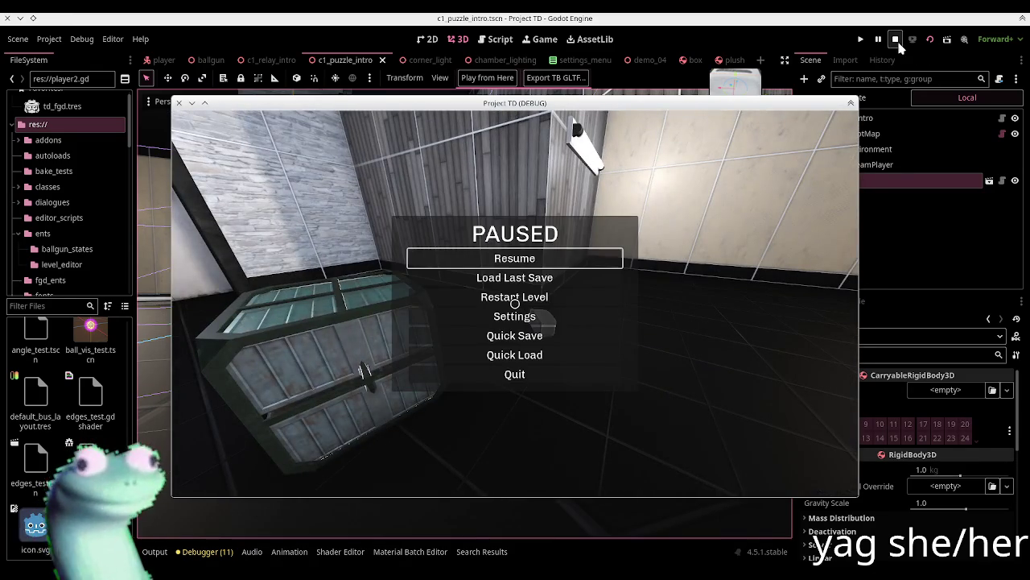
pyautogui.click(895, 40)
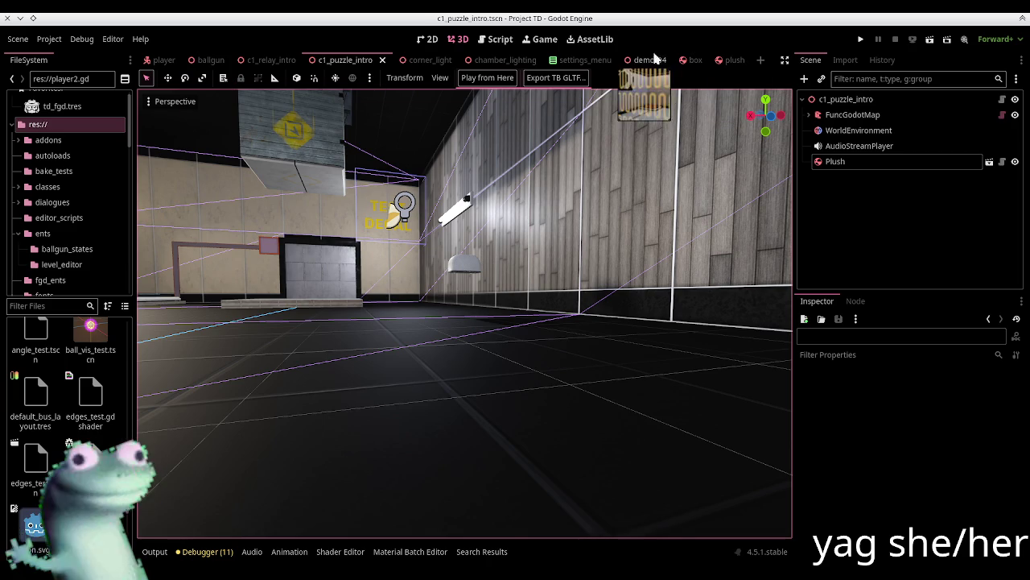
# Open the player script and select the CarryTarget node in the player scene's 3D view
pyautogui.click(159, 59)
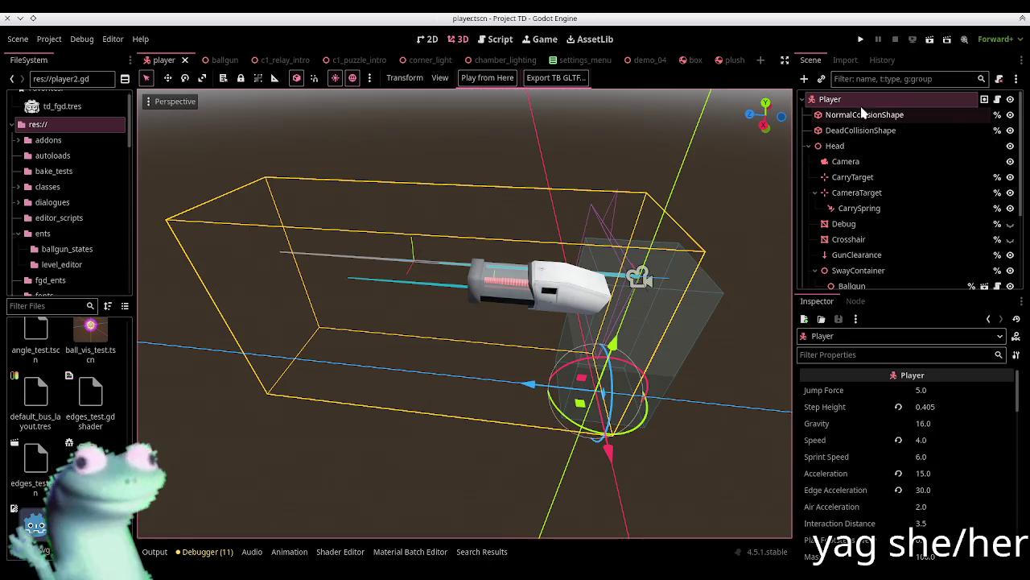
pyautogui.click(998, 99)
pyautogui.click(782, 79)
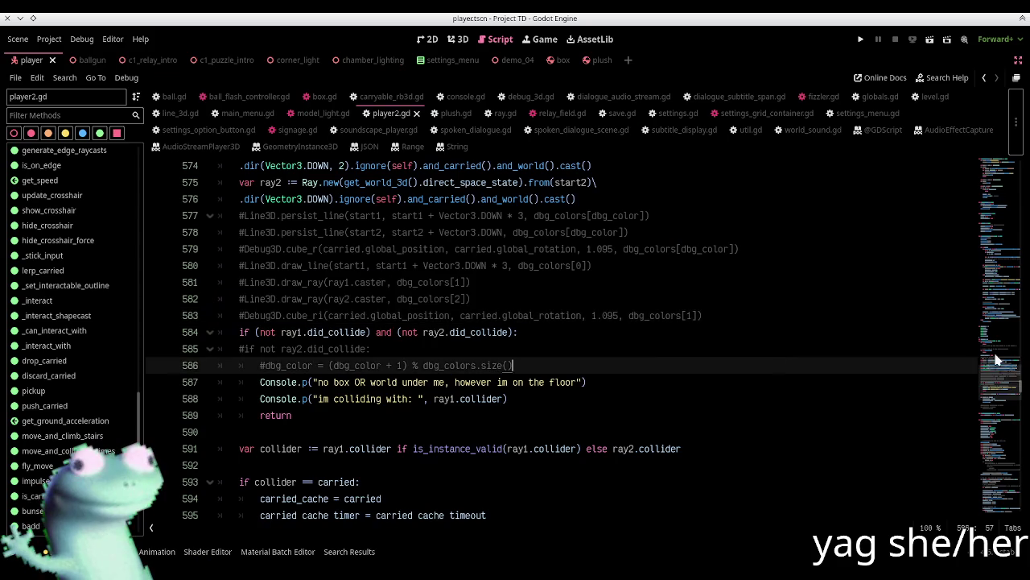
pyautogui.moveTo(1002, 378); pyautogui.dragTo(1013, 154)
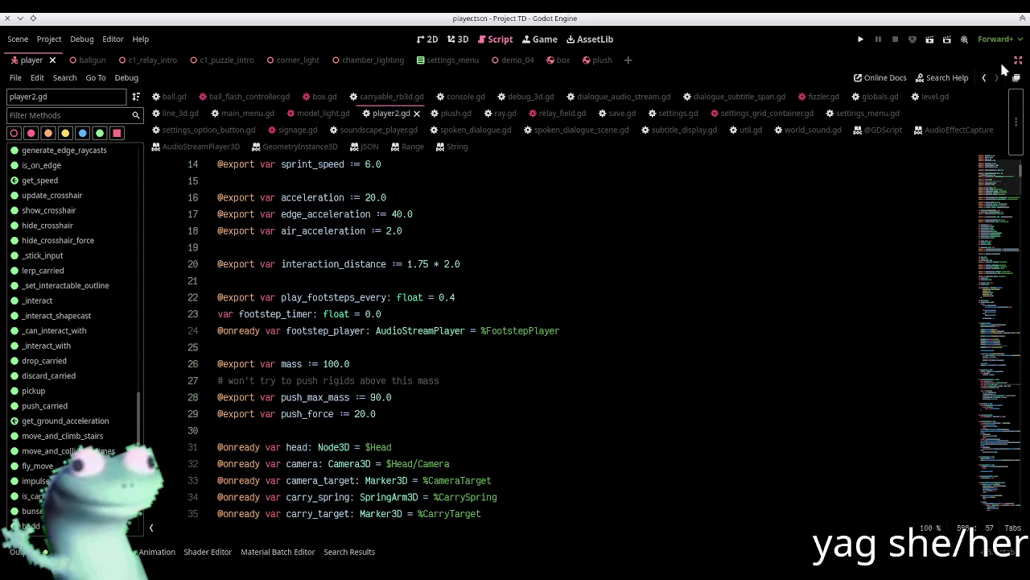
pyautogui.scroll(5, 641, 263)
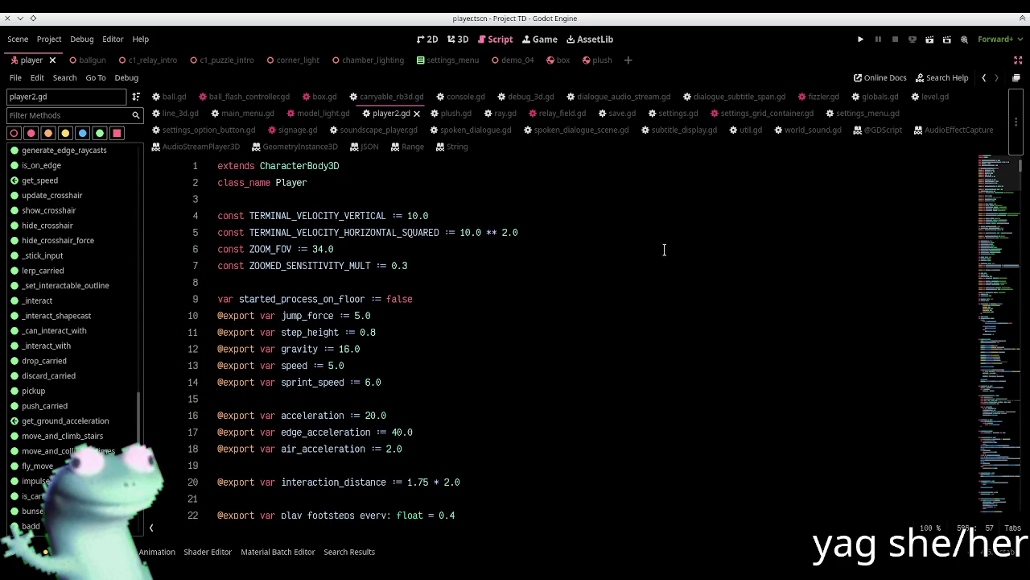
pyautogui.click(1019, 62)
pyautogui.click(457, 39)
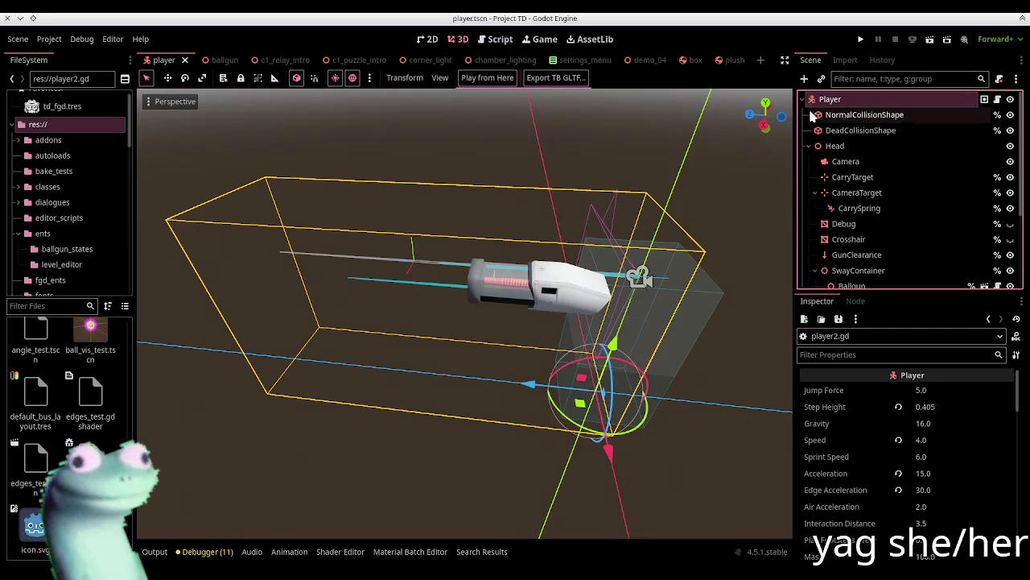
pyautogui.click(912, 184)
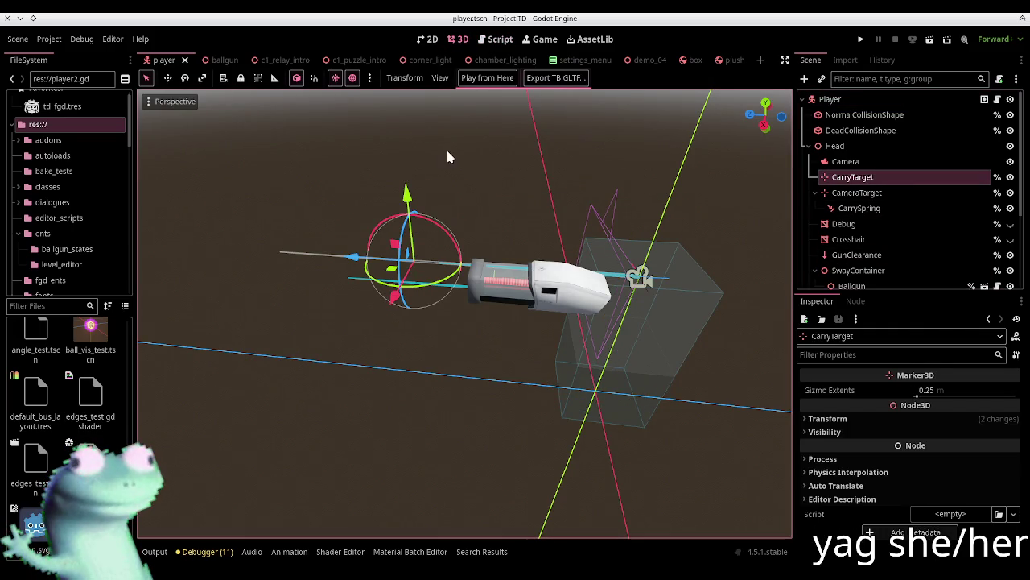
pyautogui.click(495, 39)
# Search player2.gd for carry_target and step through each of its uses
pyautogui.hotkey('ctrl', 'f')
pyautogui.write('carry_targer')
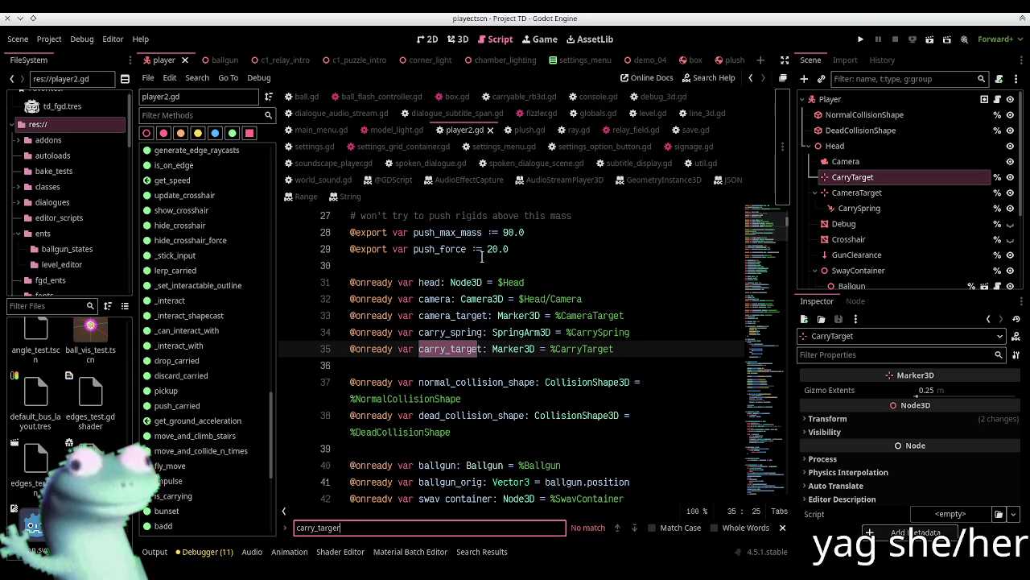
pyautogui.press('BackSpace')
pyautogui.press('BackSpace')
pyautogui.press('BackSpace')
pyautogui.press('BackSpace')
pyautogui.write('sp')
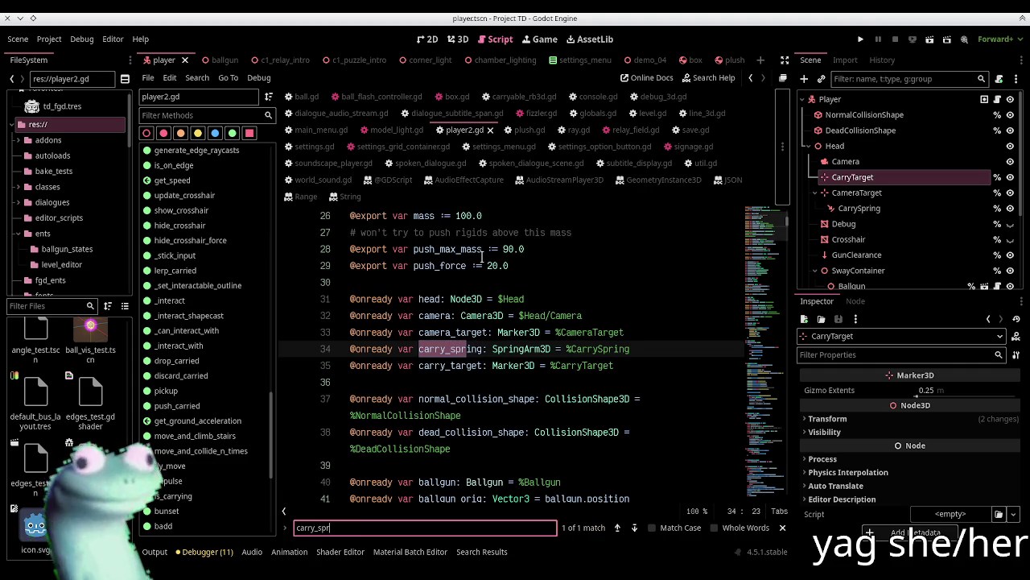
pyautogui.press('Escape')
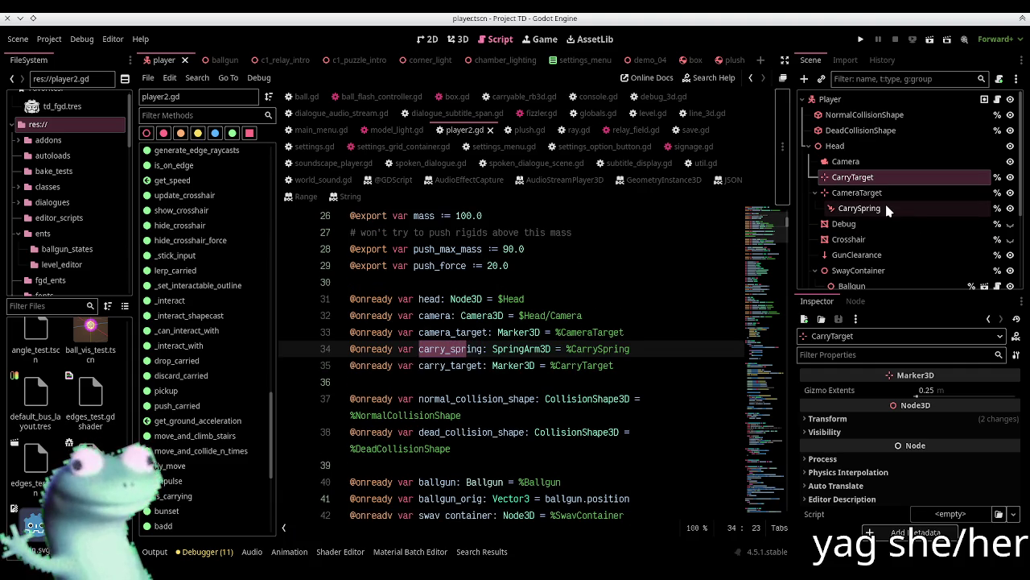
pyautogui.doubleClick(443, 365)
pyautogui.hotkey('ctrl', 'f')
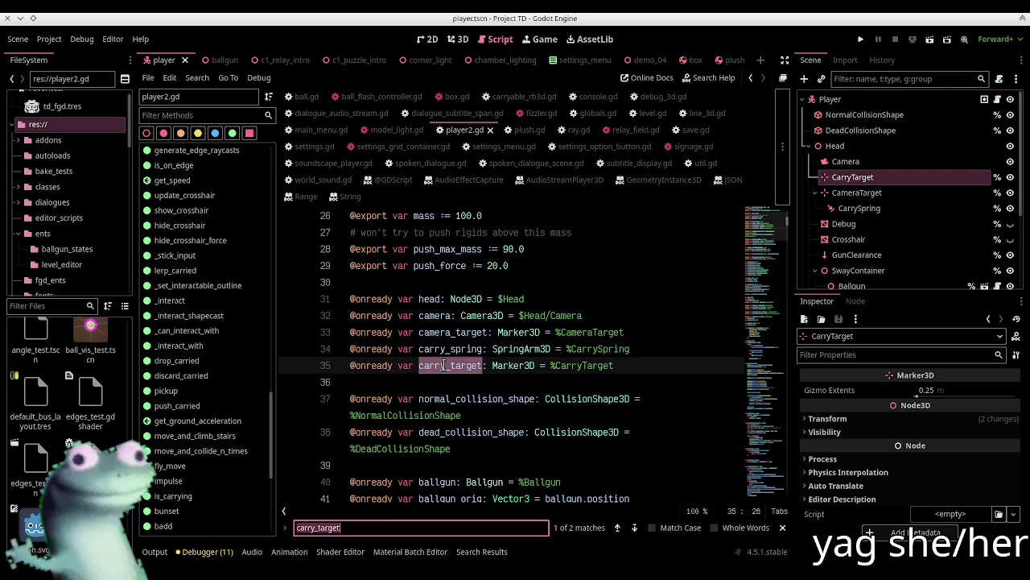
pyautogui.press('Return')
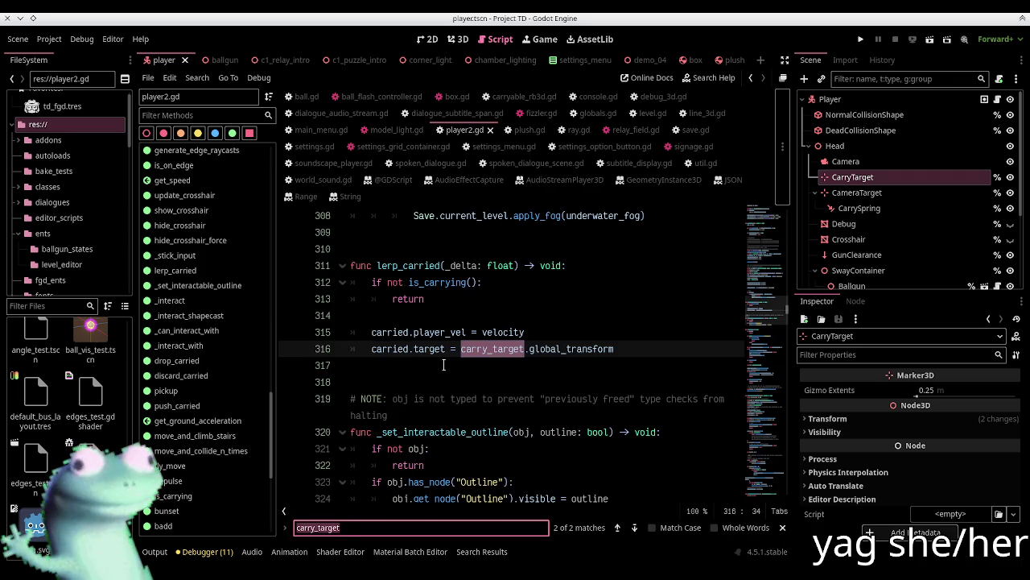
pyautogui.press('Return')
pyautogui.press('Return')
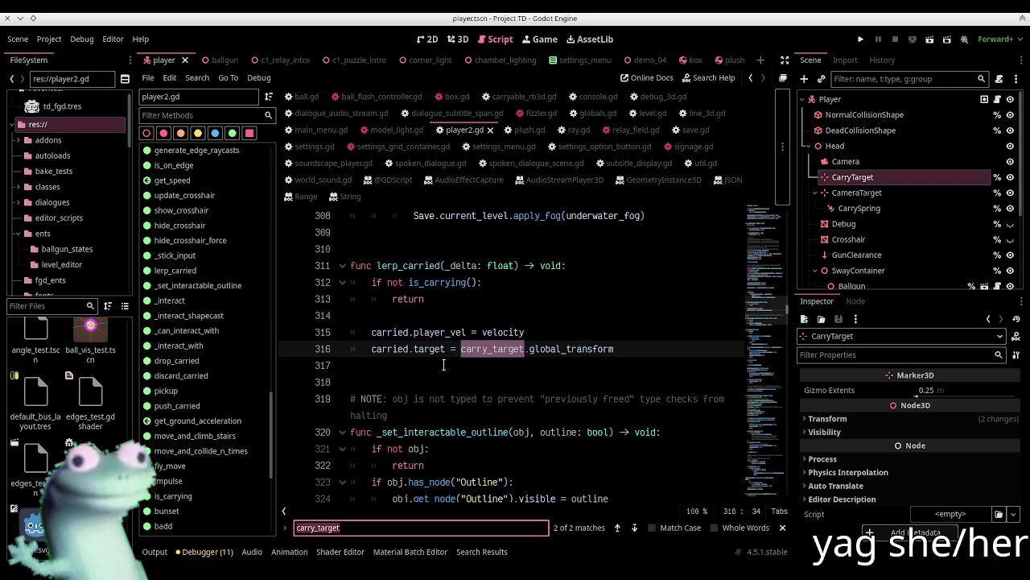
pyautogui.click(782, 528)
pyautogui.click(667, 347)
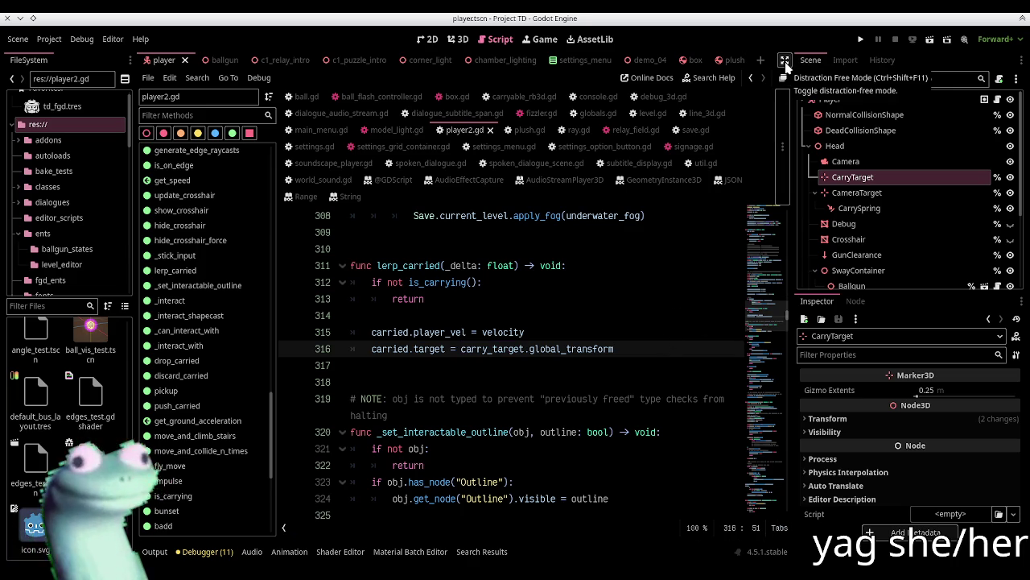
# Confirm CarryTarget's Transform position z is -2.092, leaving the value unchanged
pyautogui.click(457, 41)
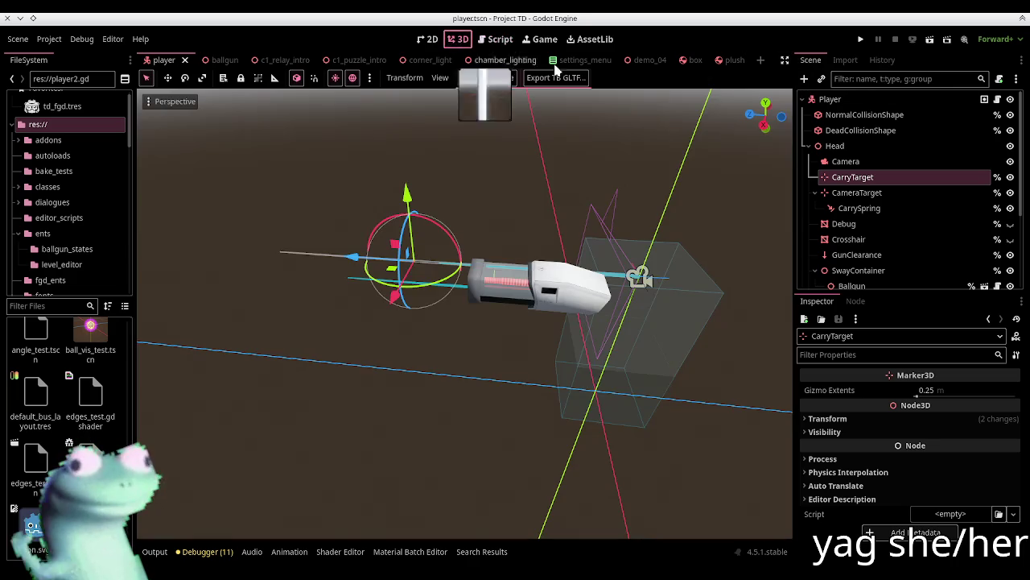
pyautogui.click(852, 417)
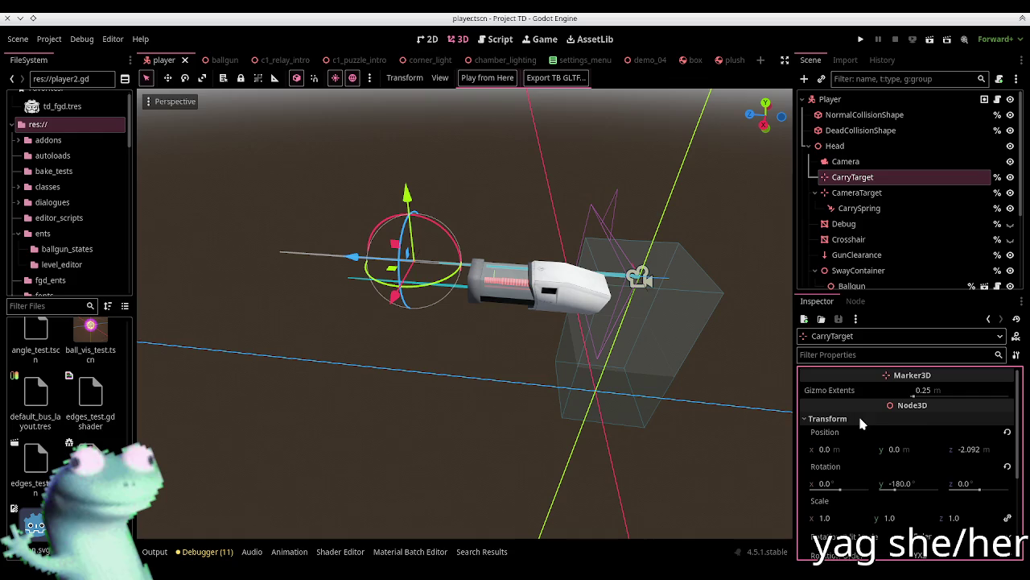
pyautogui.click(497, 39)
pyautogui.click(785, 59)
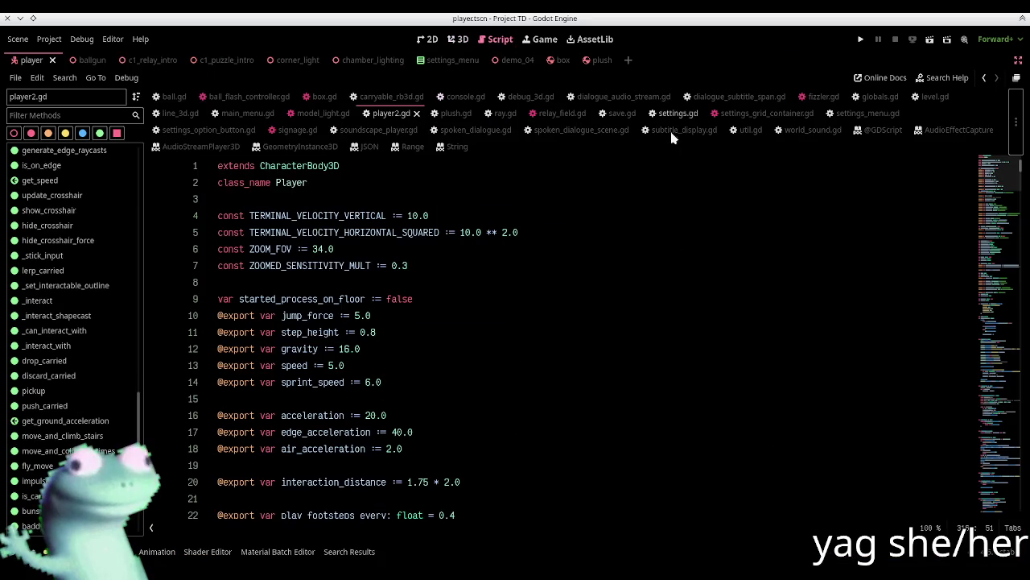
pyautogui.click(438, 267)
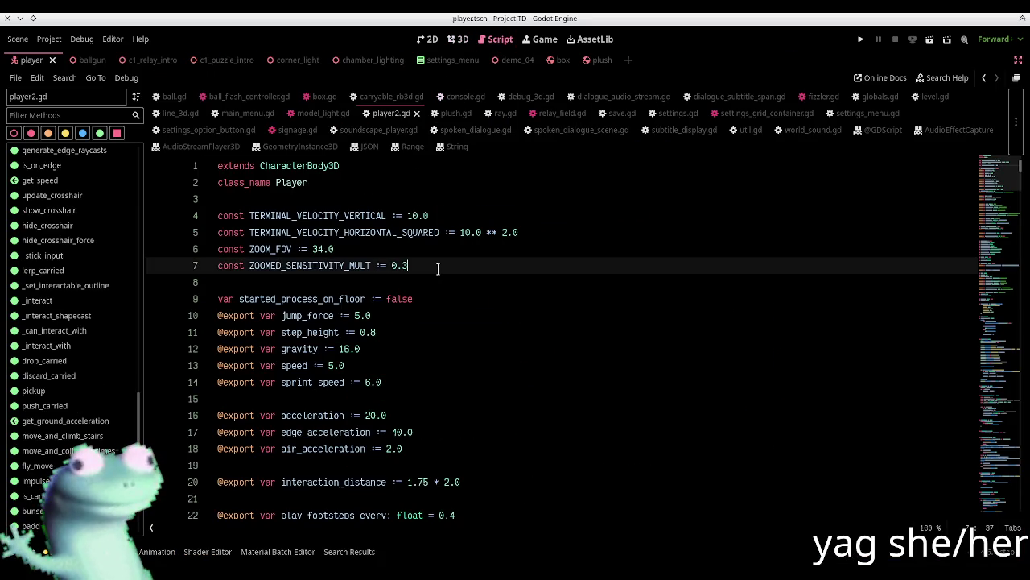
pyautogui.click(1016, 61)
pyautogui.click(970, 449)
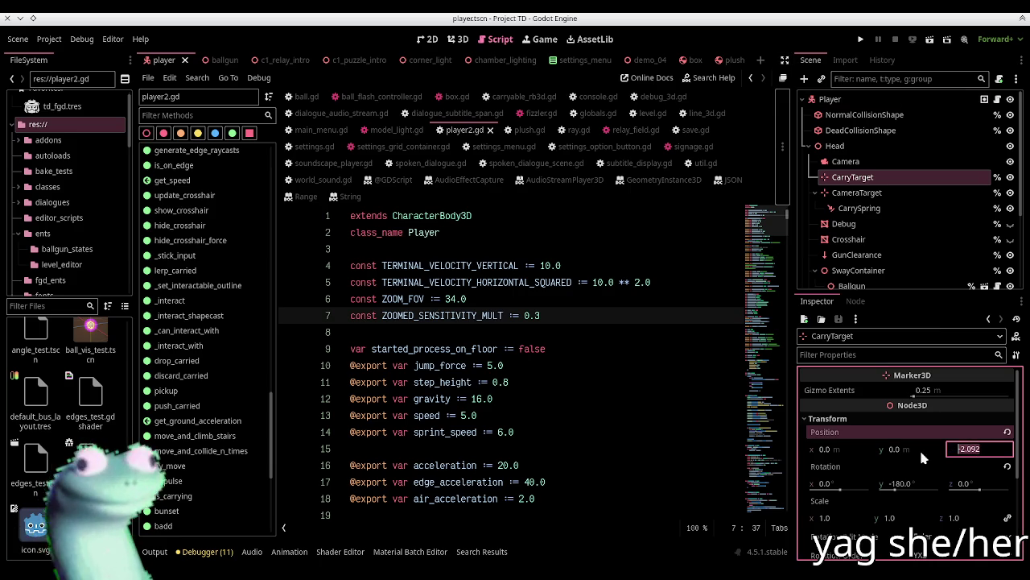
pyautogui.press('Return')
pyautogui.click(784, 60)
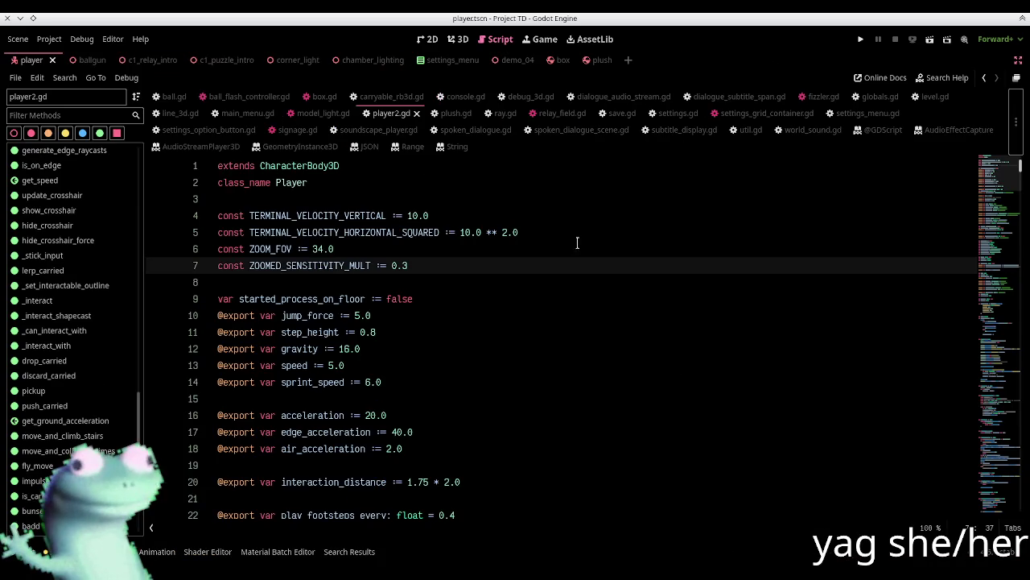
pyautogui.click(480, 282)
pyautogui.scroll(-6, 503, 282)
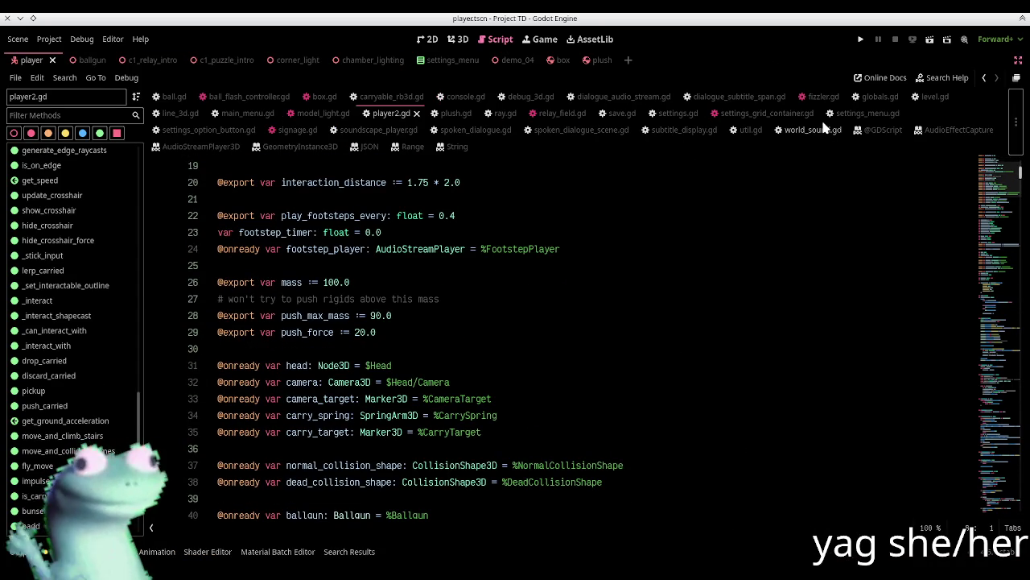
pyautogui.scroll(-5, 531, 322)
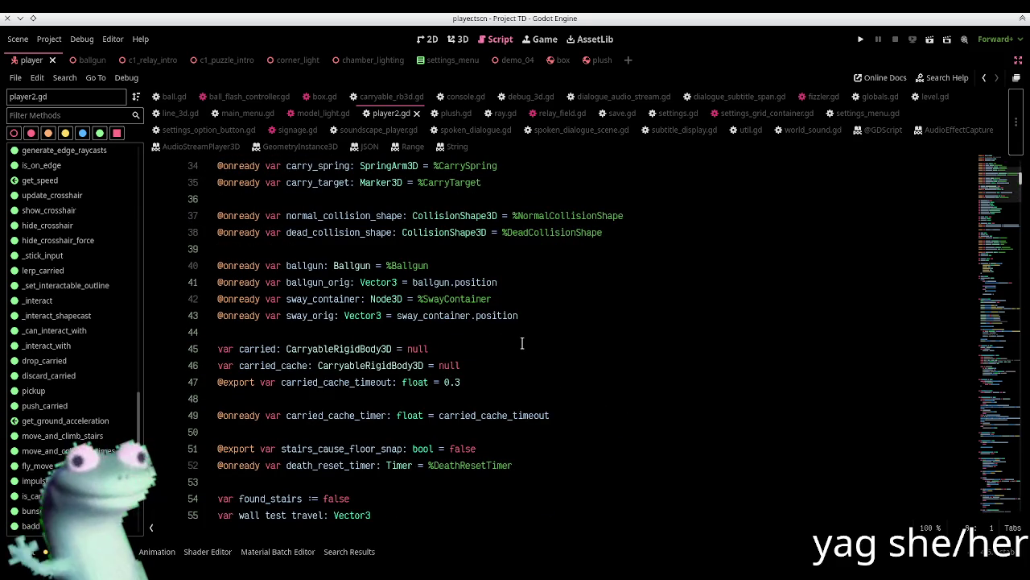
pyautogui.scroll(11, 521, 343)
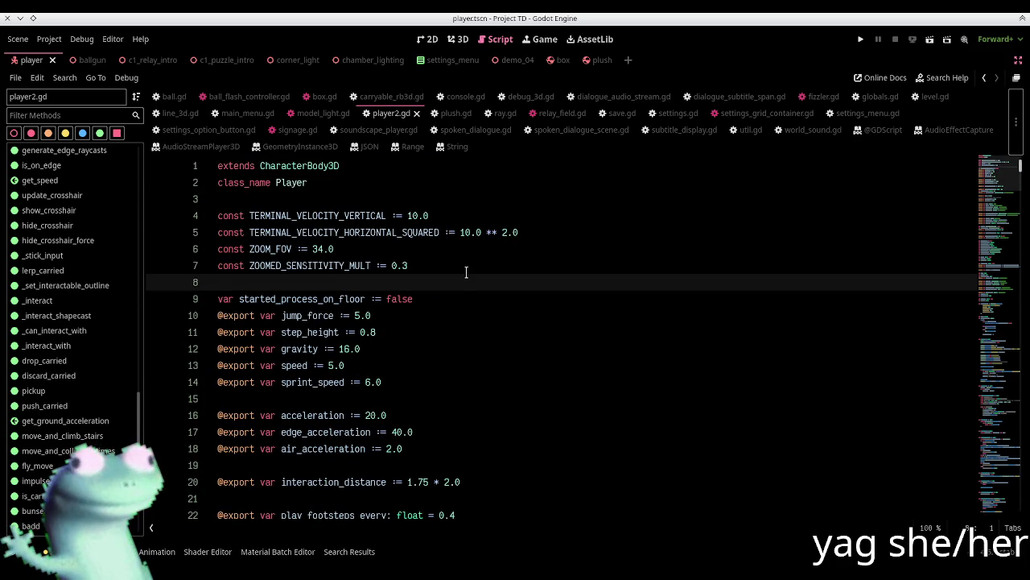
pyautogui.scroll(-3, 466, 264)
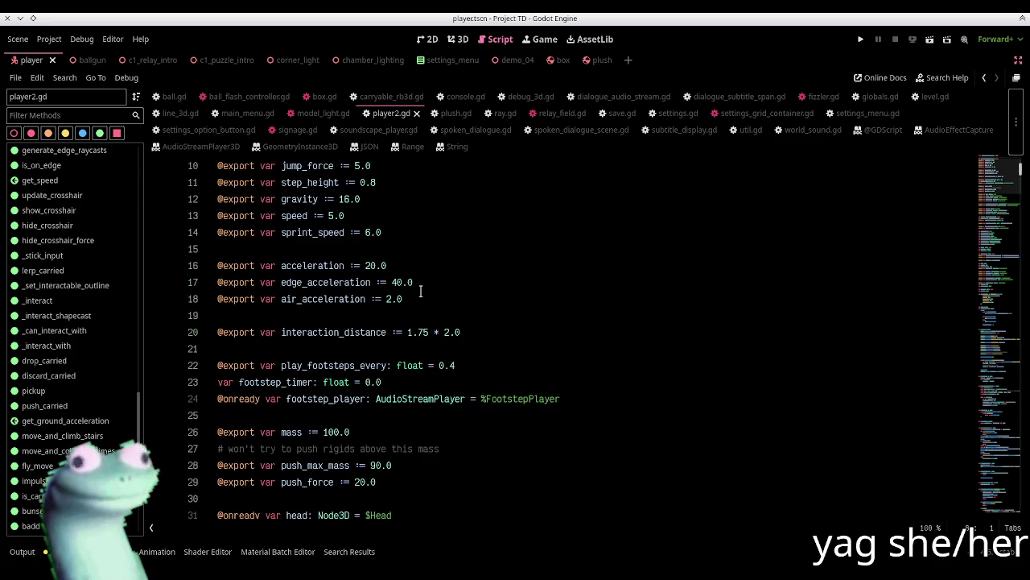
pyautogui.scroll(3, 420, 292)
pyautogui.click(428, 376)
pyautogui.press('Return')
pyautogui.press('Return')
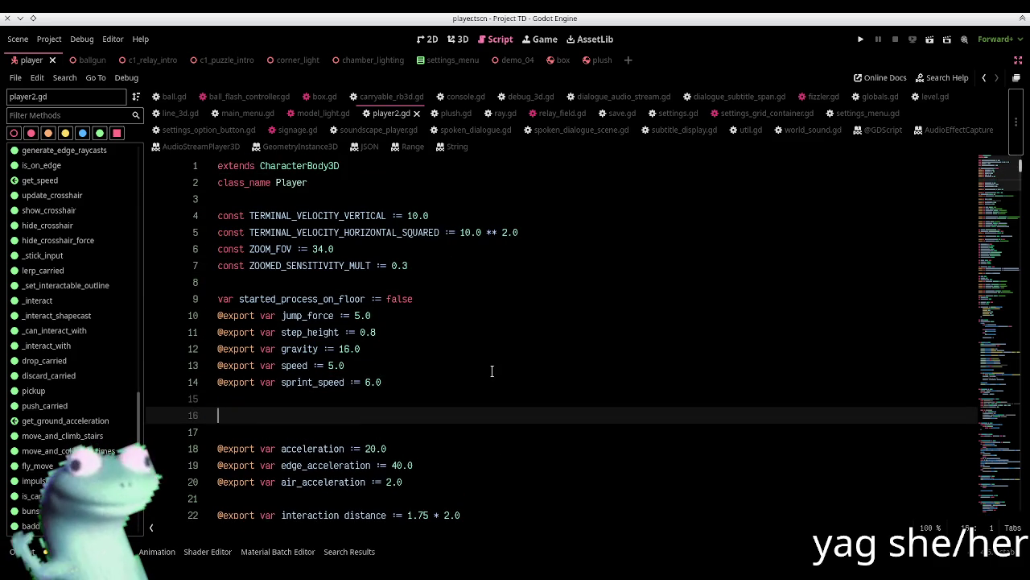
pyautogui.write('@export var-2.092')
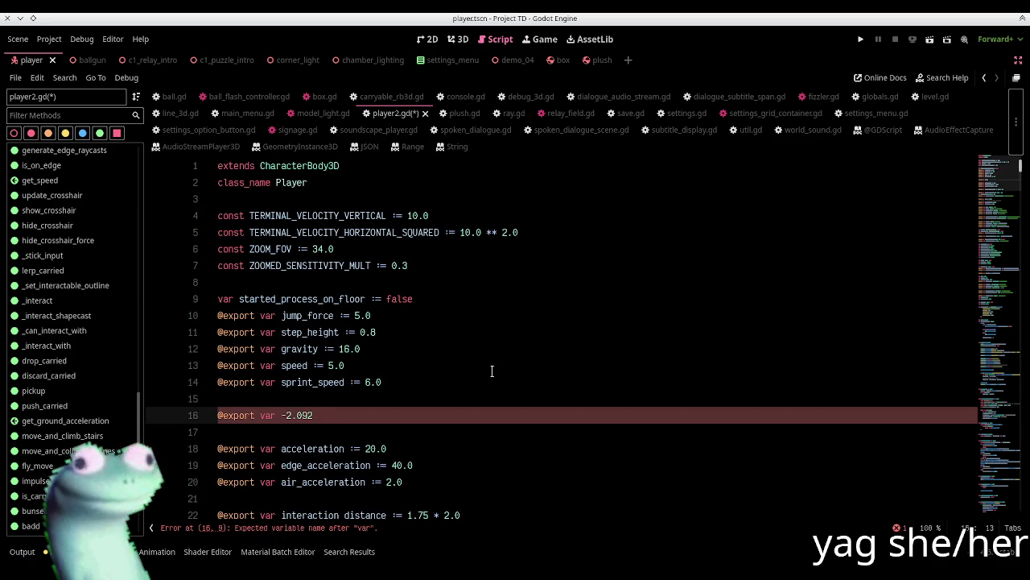
pyautogui.write('default_carry')
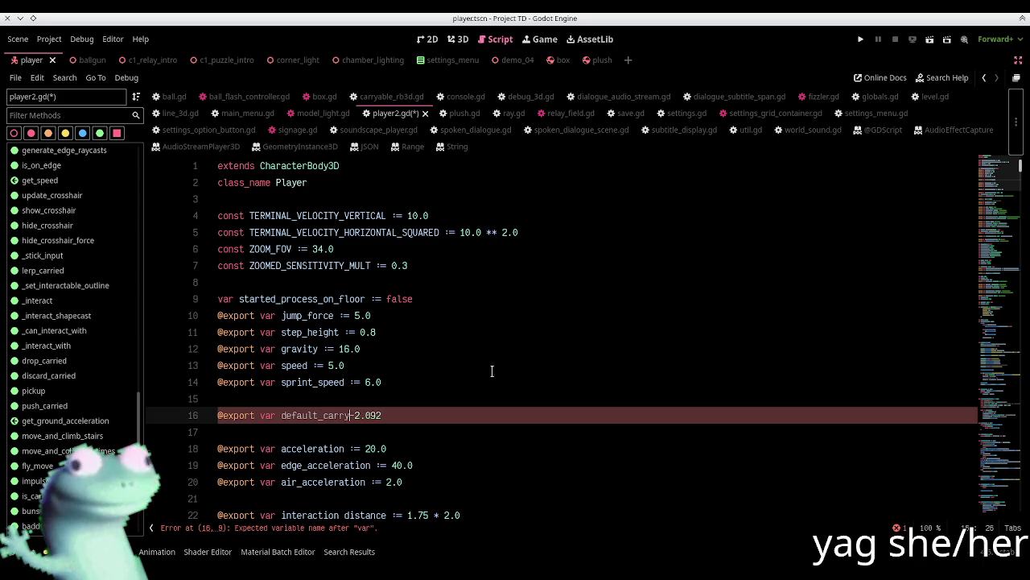
pyautogui.write('_distance: f')
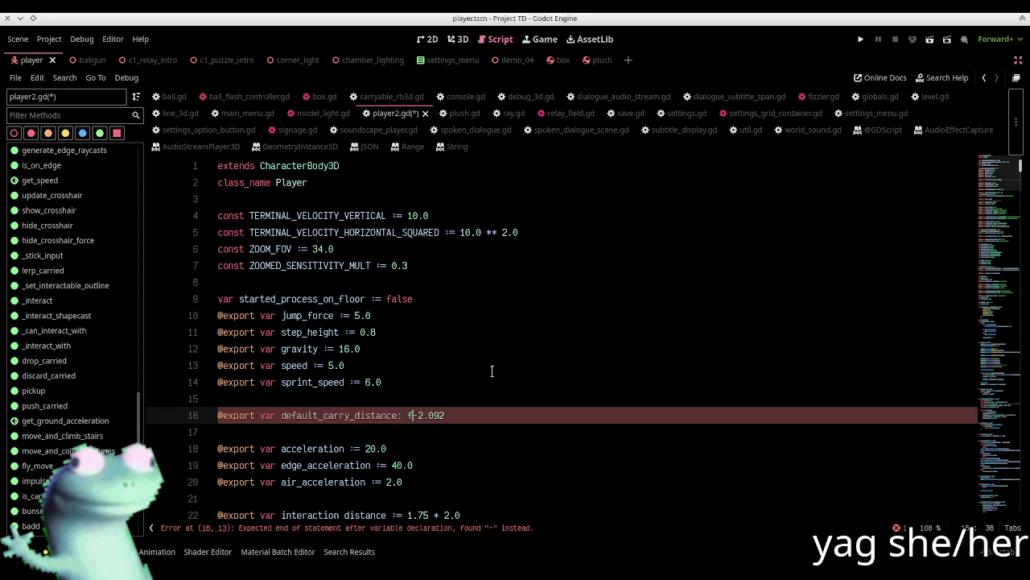
pyautogui.write('loat =')
pyautogui.hotkey('ctrl', 's')
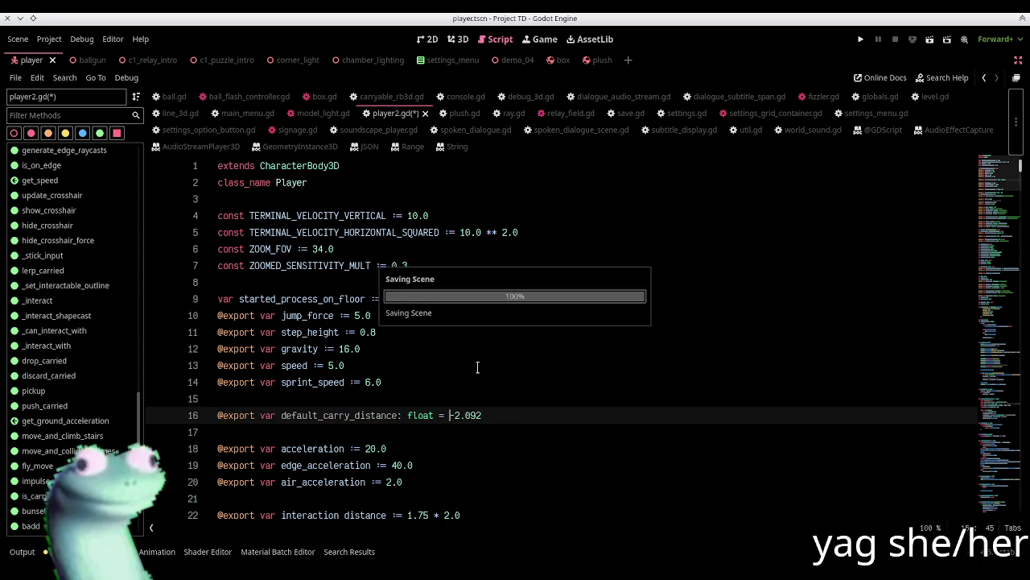
# Select the new default_carry_distance name and move the caret to empty line 17
pyautogui.scroll(-5, 478, 367)
pyautogui.doubleClick(343, 164)
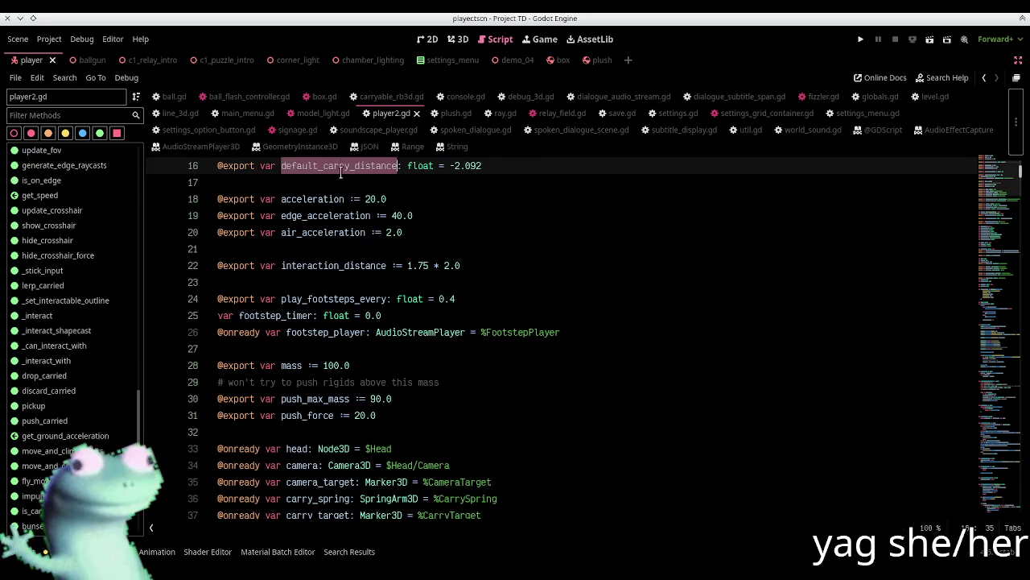
pyautogui.click(342, 179)
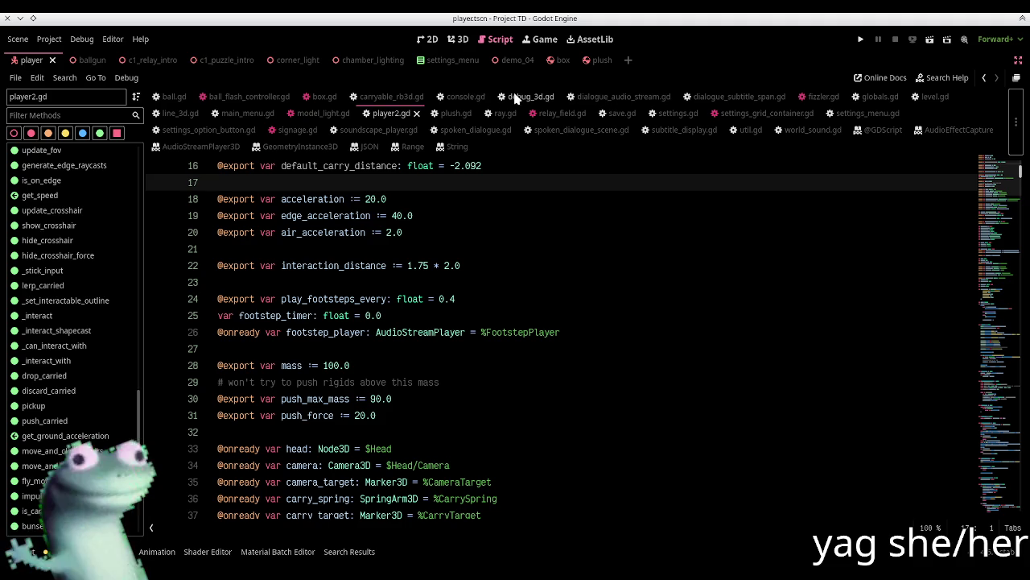
pyautogui.click(412, 96)
pyautogui.scroll(20, 352, 276)
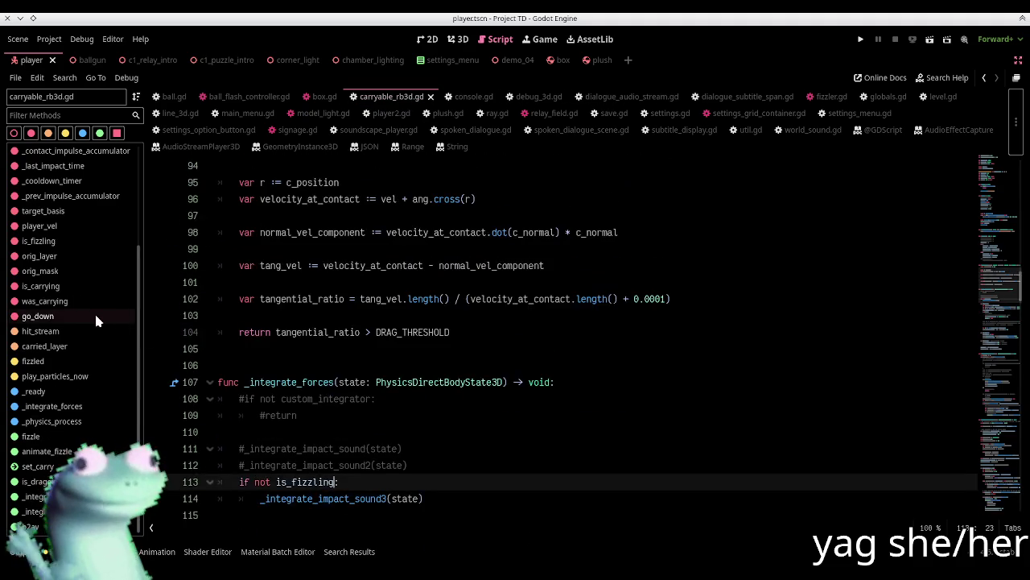
pyautogui.scroll(-3, 343, 338)
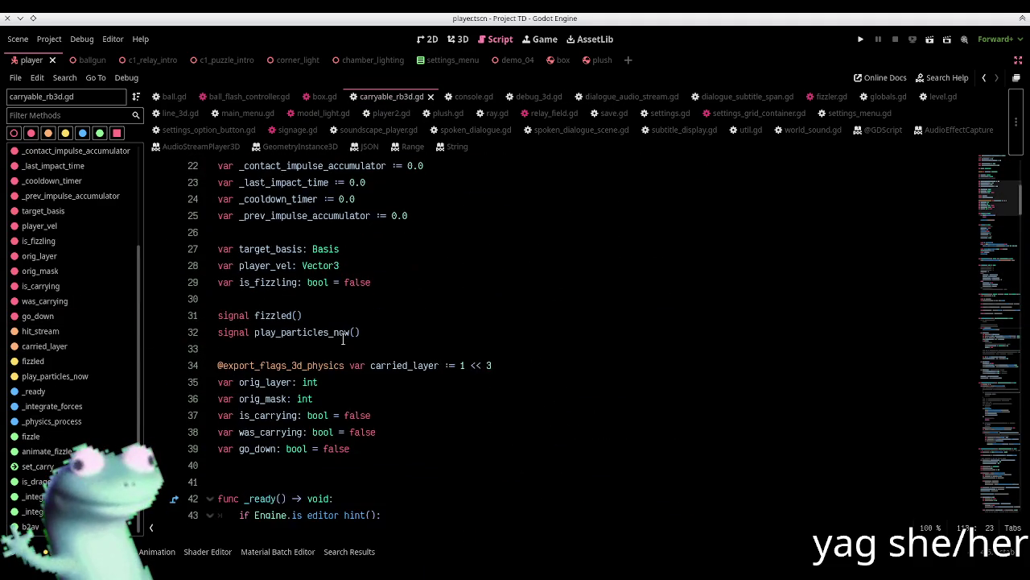
pyautogui.scroll(7, 343, 338)
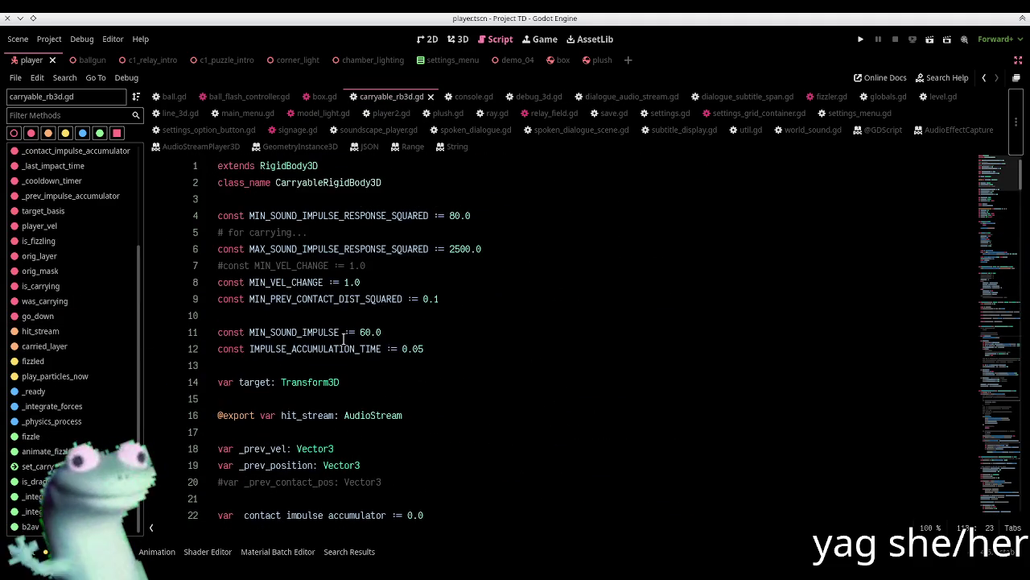
pyautogui.scroll(-7, 343, 338)
pyautogui.scroll(4, 447, 273)
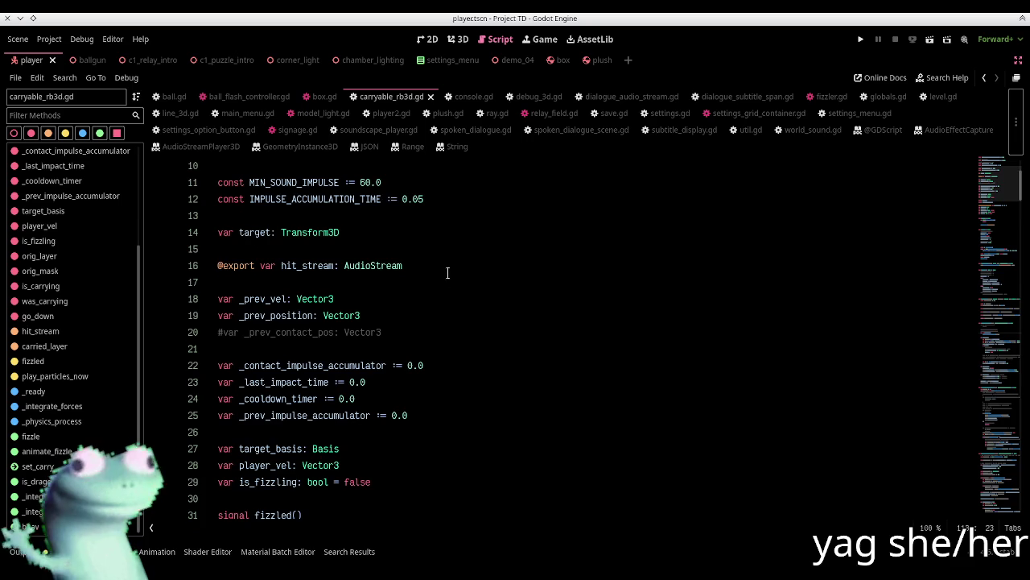
pyautogui.scroll(-5, 447, 273)
pyautogui.click(530, 313)
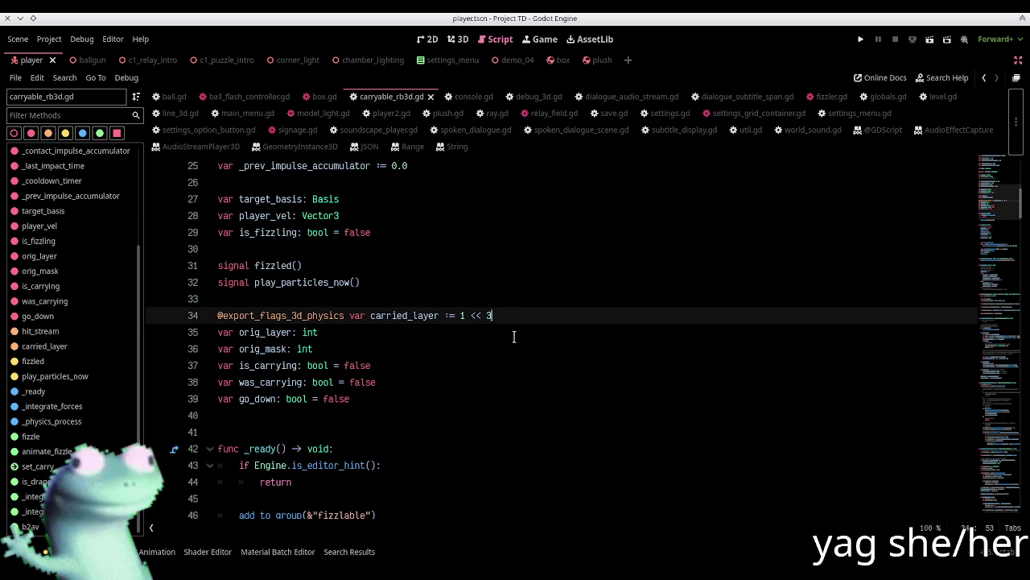
pyautogui.press('Return')
pyautogui.write('xpo')
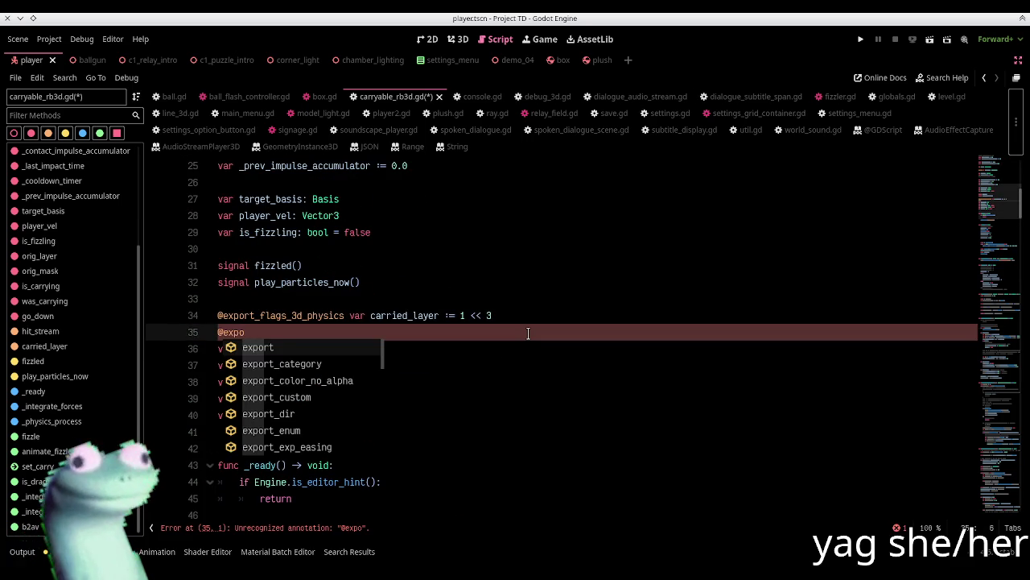
pyautogui.write('rt var carry')
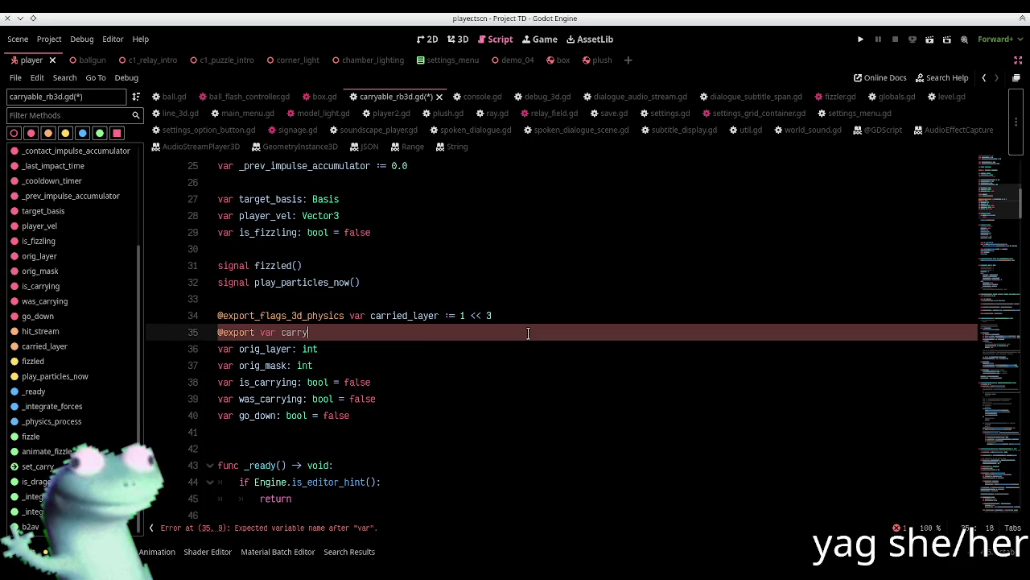
pyautogui.write('_distance_override: float =')
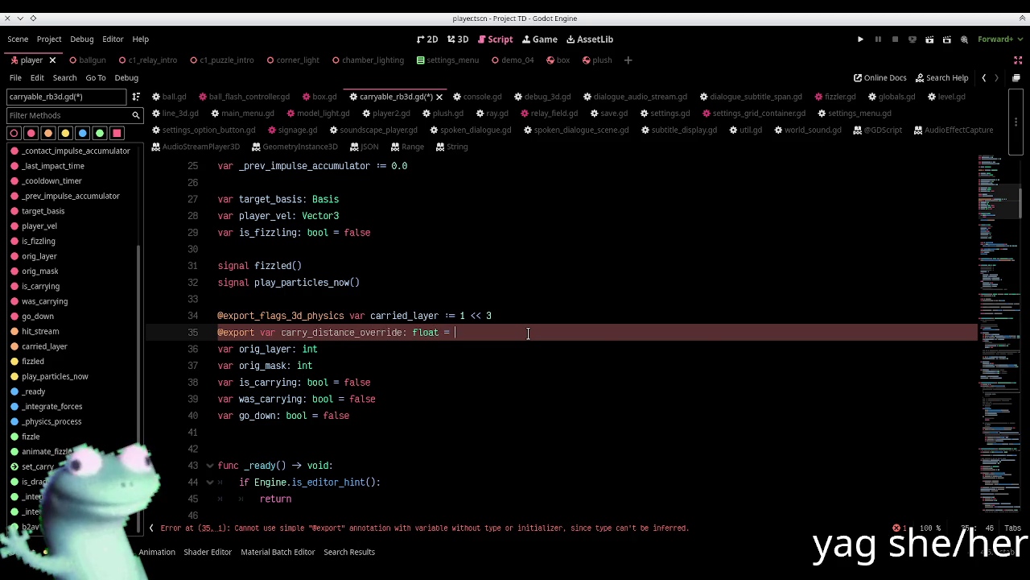
pyautogui.write('0.0')
pyautogui.hotkey('ctrl', 's')
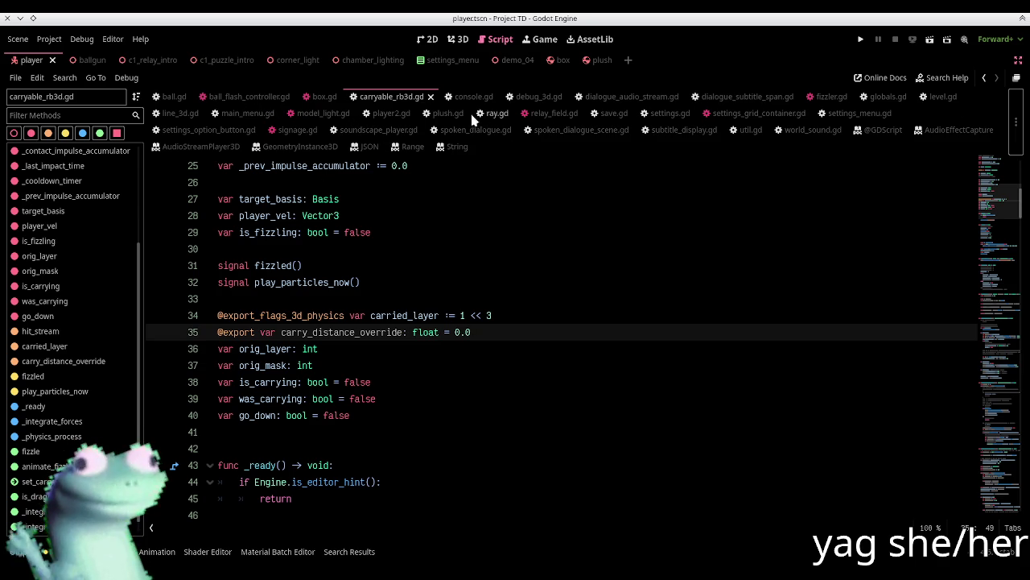
# In player2.gd, make default_carry_distance positive 2.092 and save
pyautogui.click(391, 112)
pyautogui.click(423, 346)
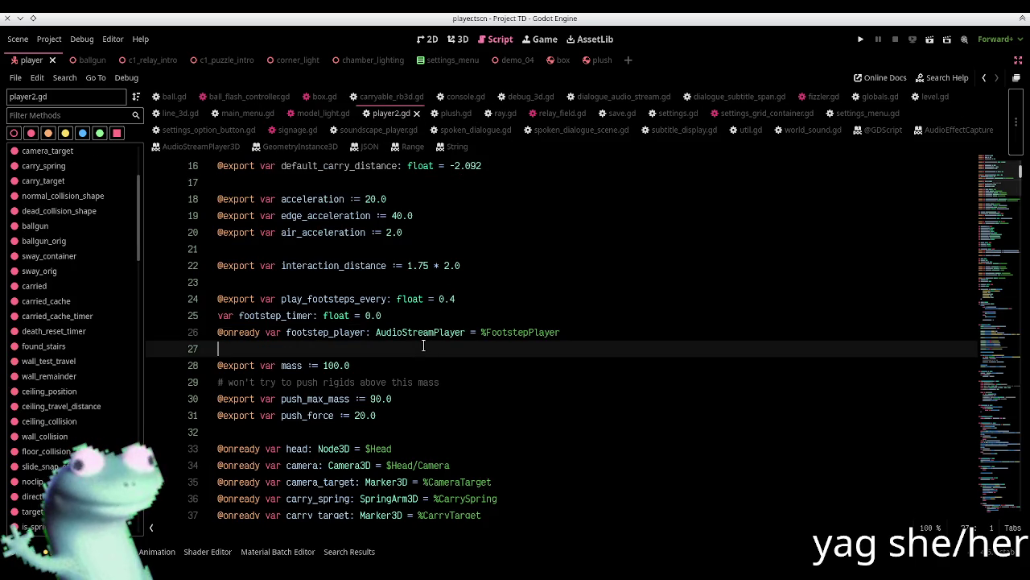
pyautogui.scroll(4, 423, 342)
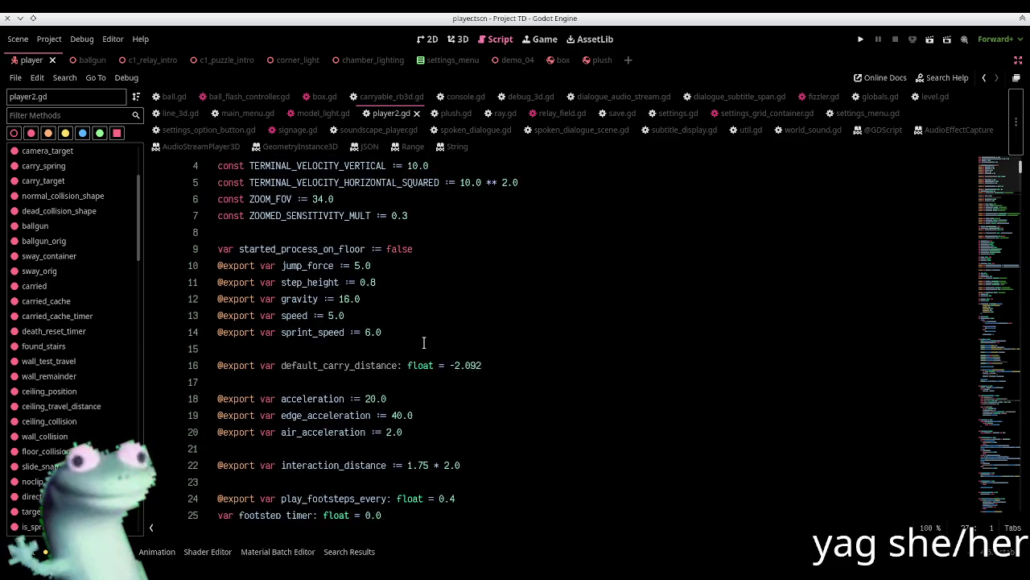
pyautogui.scroll(-1, 423, 342)
pyautogui.click(453, 315)
pyautogui.press('BackSpace')
pyautogui.hotkey('ctrl', 's')
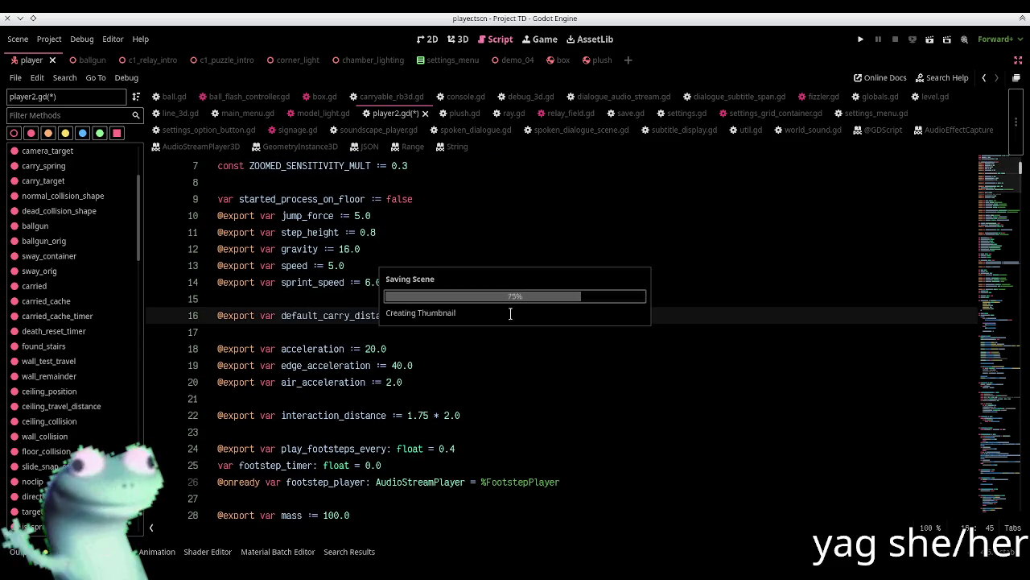
# In _interact_with, add an if block testing body.carry_distance_override before carried = body
pyautogui.click(456, 329)
pyautogui.scroll(-15, 113, 367)
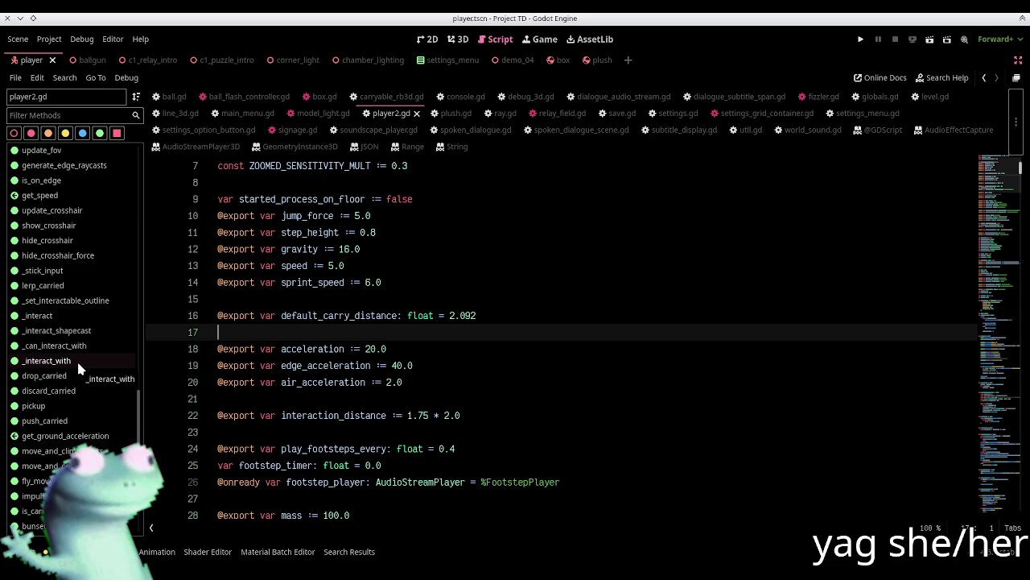
pyautogui.click(78, 367)
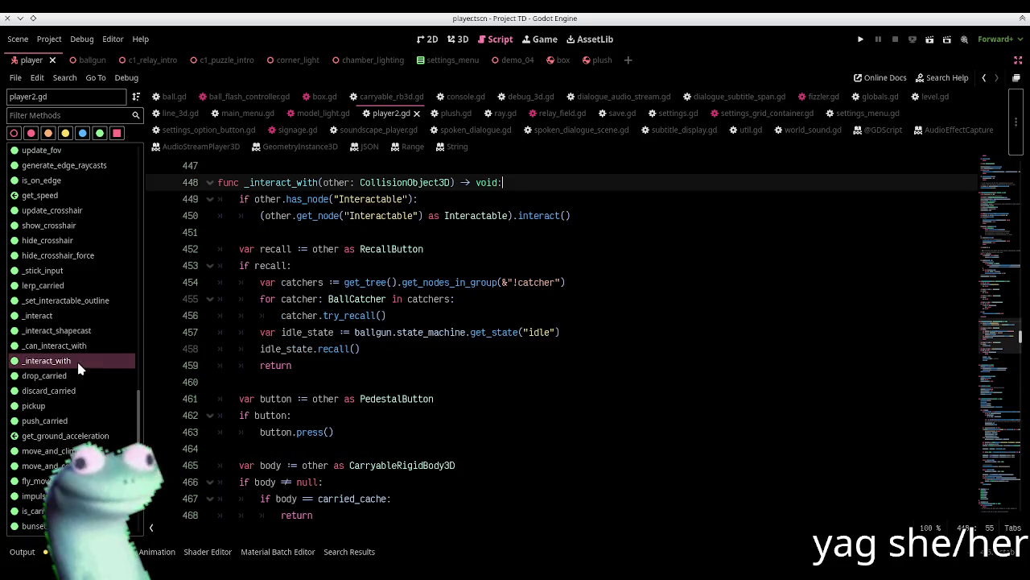
pyautogui.click(376, 237)
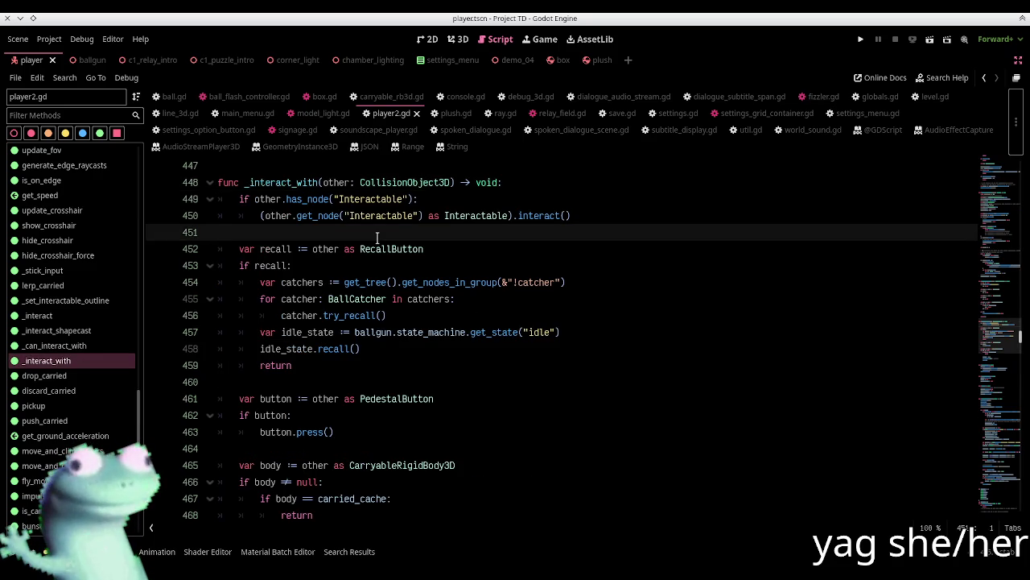
pyautogui.scroll(-4, 377, 237)
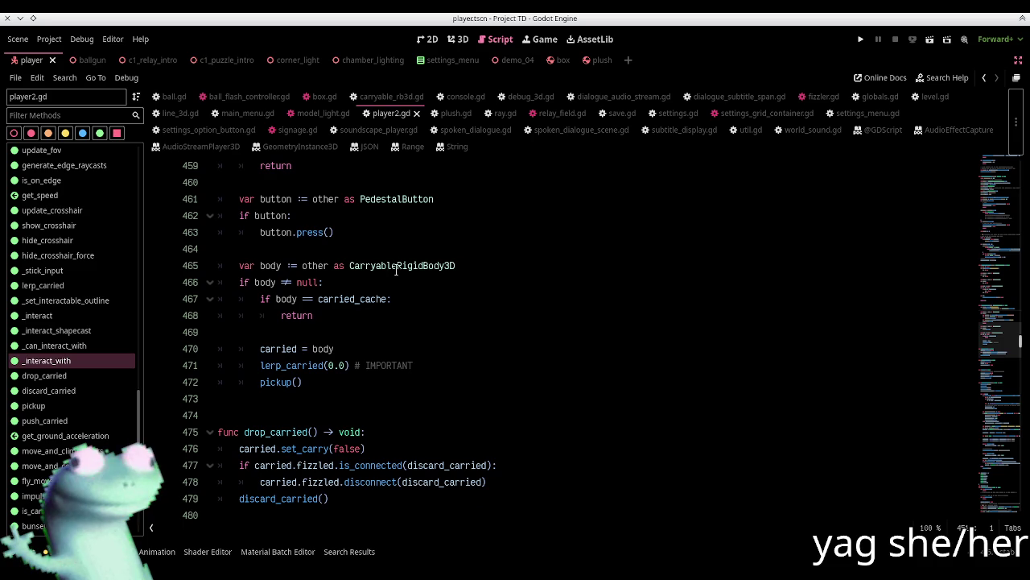
pyautogui.click(361, 348)
pyautogui.click(363, 335)
pyautogui.press('Return')
pyautogui.write('carry')
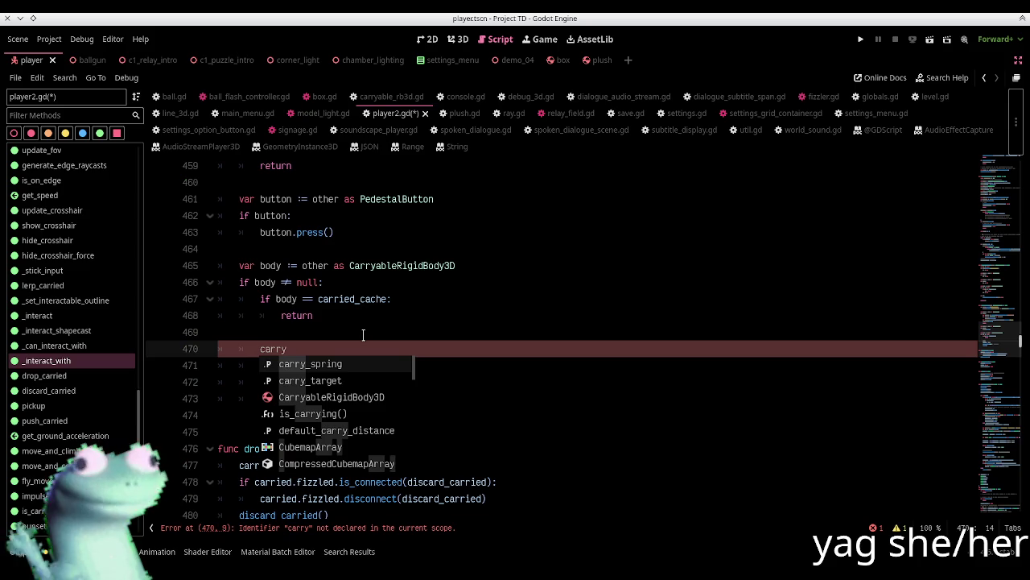
pyautogui.press('BackSpace')
pyautogui.press('BackSpace')
pyautogui.press('BackSpace')
pyautogui.write('if ')
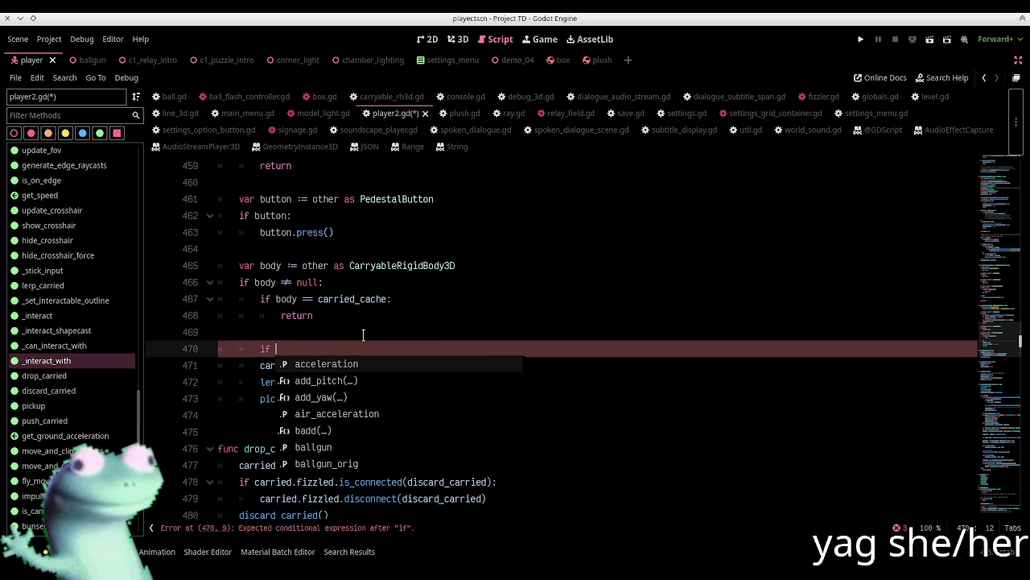
pyautogui.write('body.car')
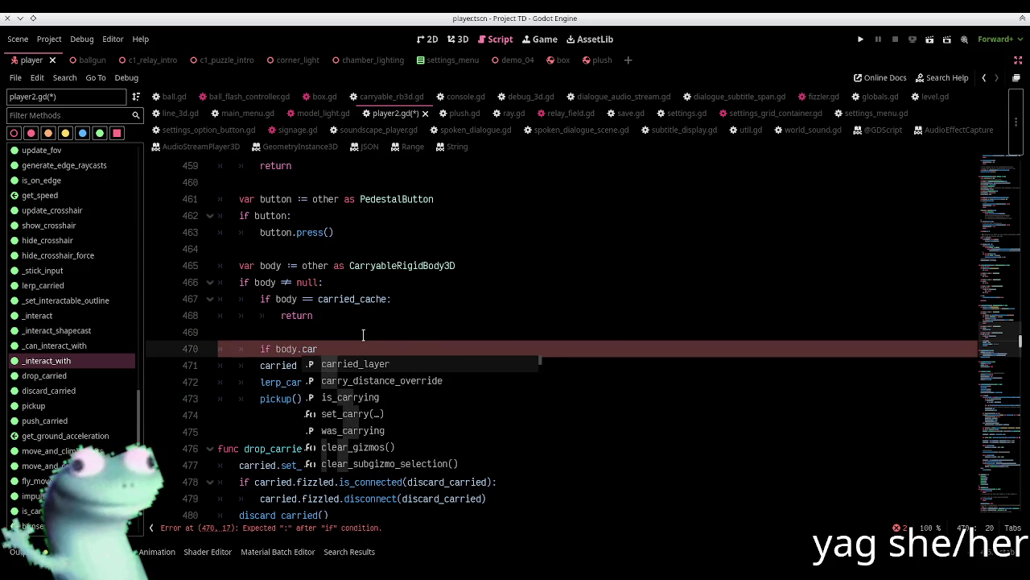
pyautogui.press('Escape')
pyautogui.press('Home')
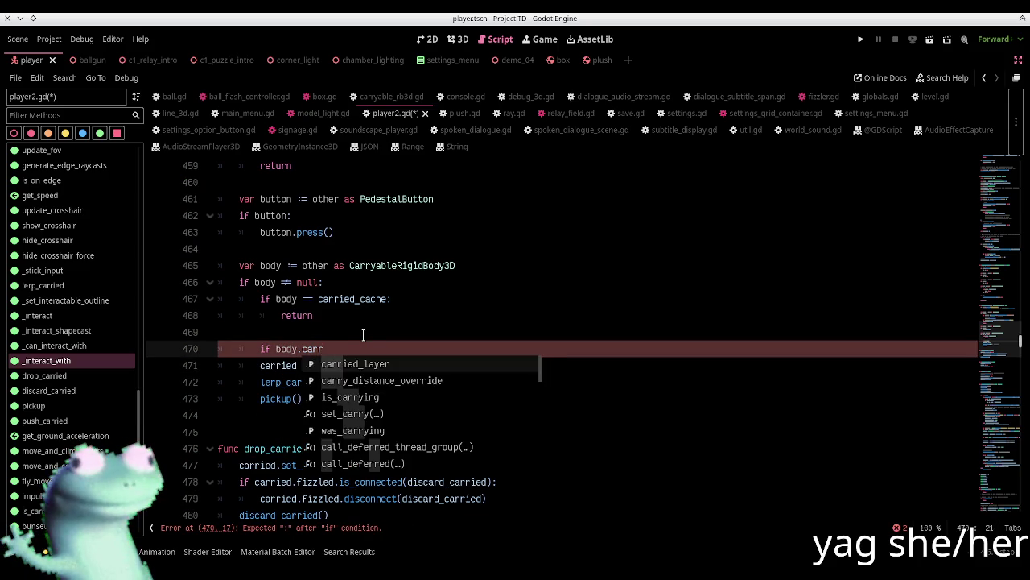
pyautogui.press('Down')
pyautogui.press('Return')
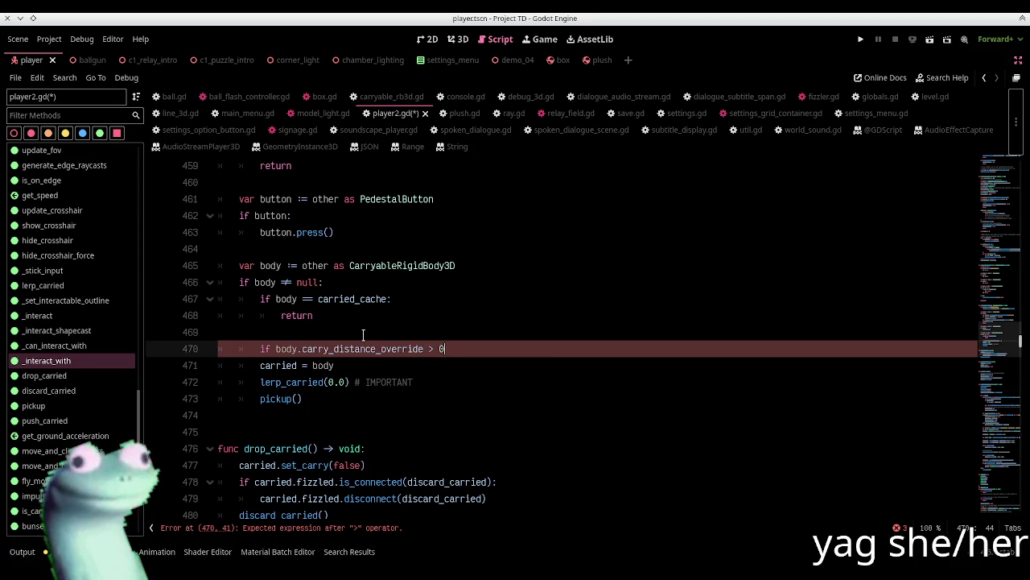
pyautogui.write('.0:')
pyautogui.press('Return')
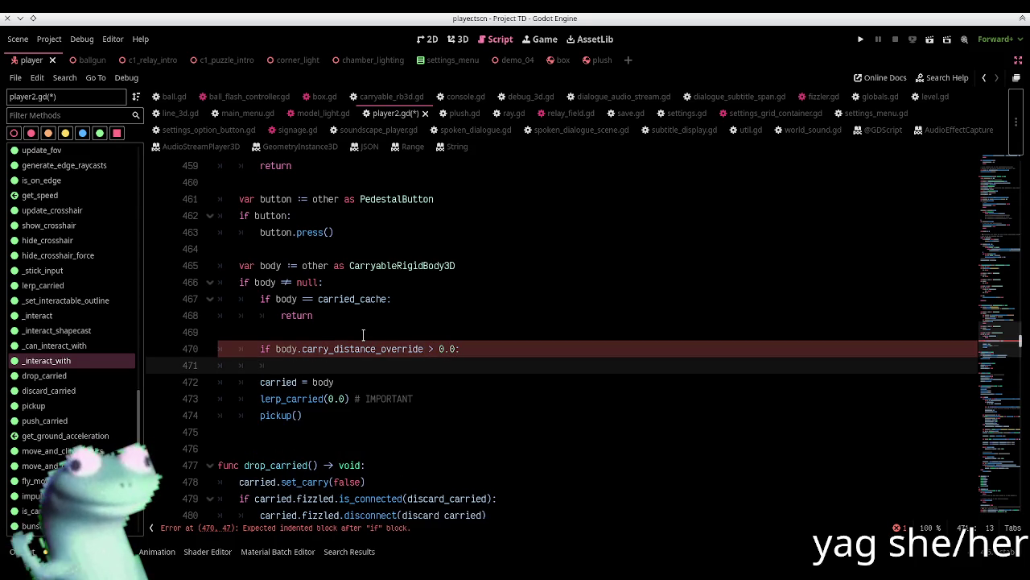
# Inside the if, set carry_target.position.z to -body.carry_distance_override
pyautogui.write('carry_')
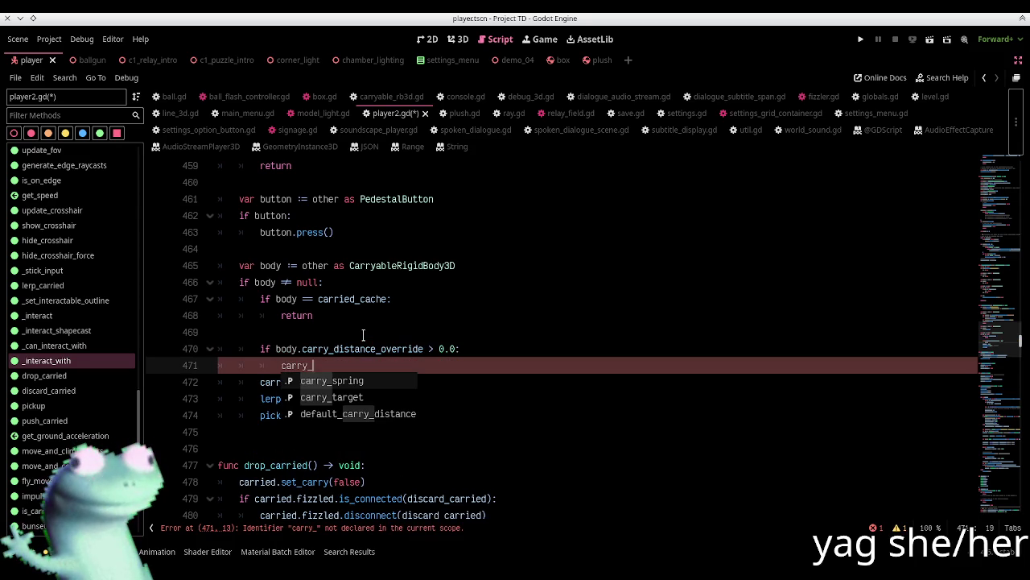
pyautogui.press('Down')
pyautogui.press('Return')
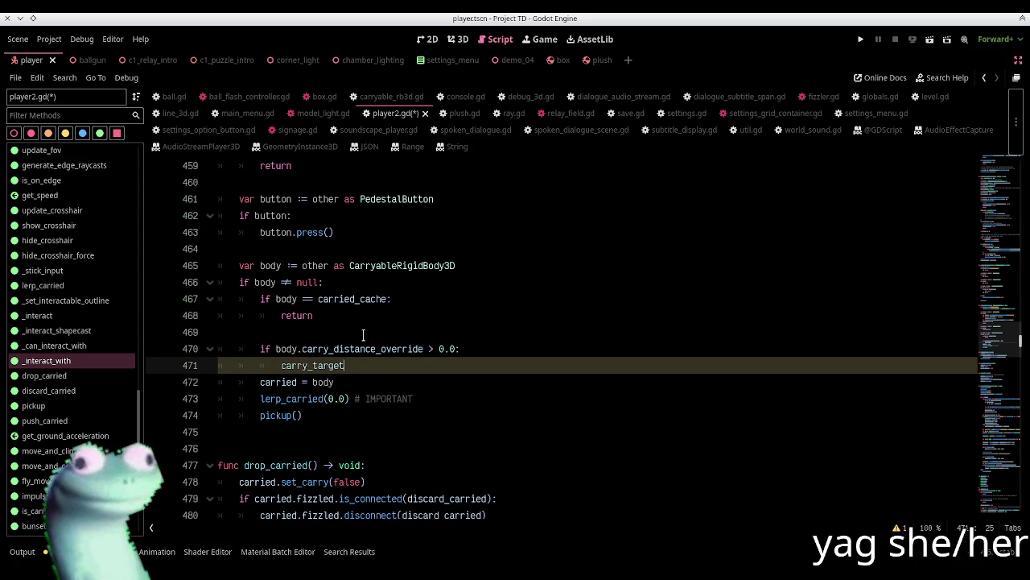
pyautogui.write('.position.')
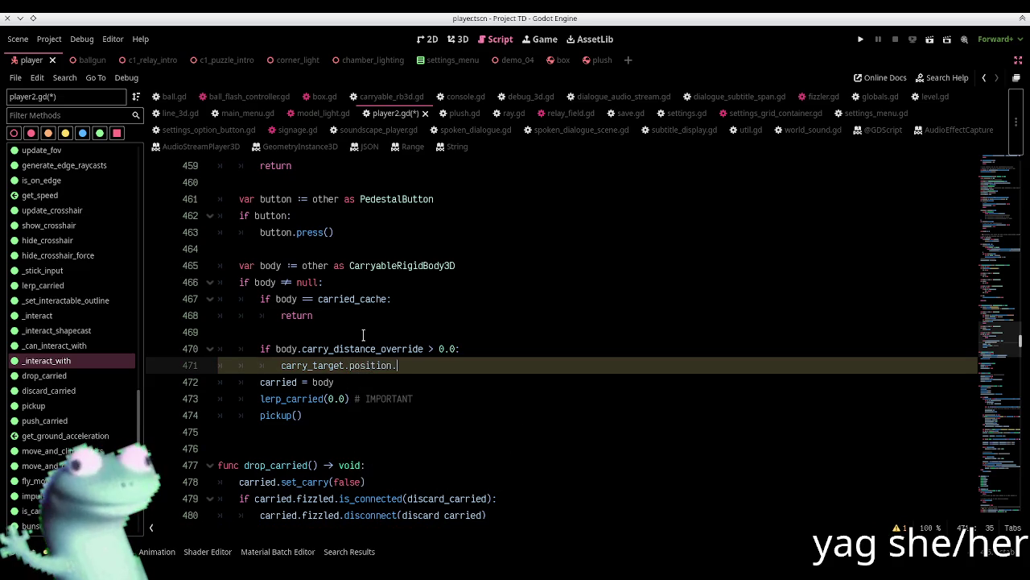
pyautogui.write('z = -body.carry')
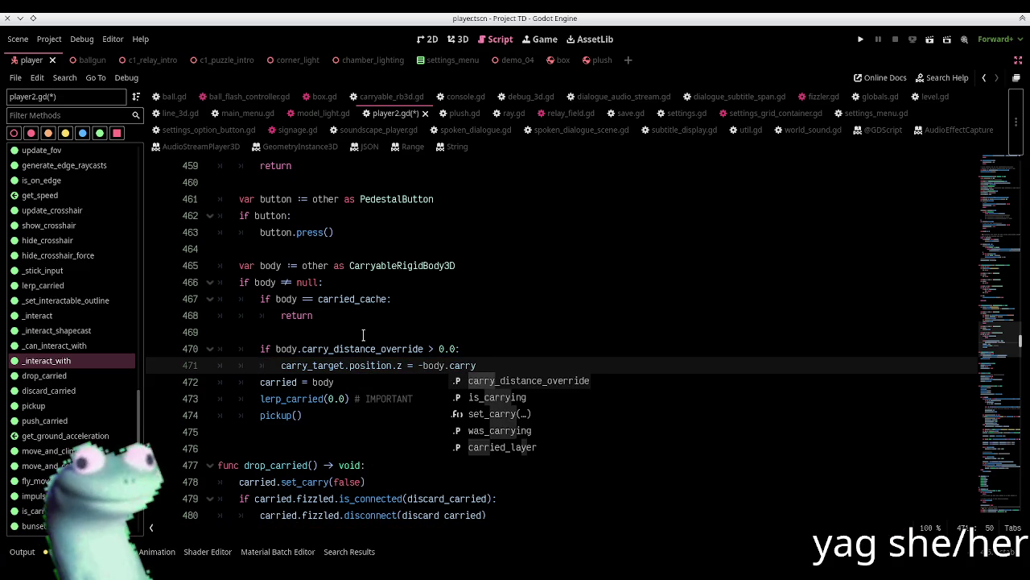
pyautogui.press('Return')
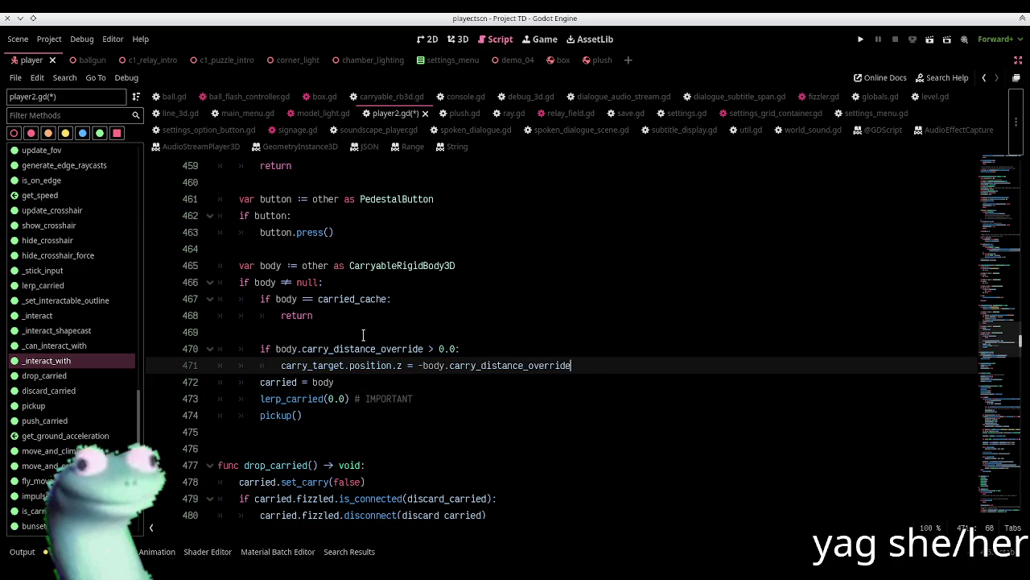
pyautogui.press('Return')
# Add an else branch setting carry_target.position.z to -default_carry_distance, and save
pyautogui.write('else:')
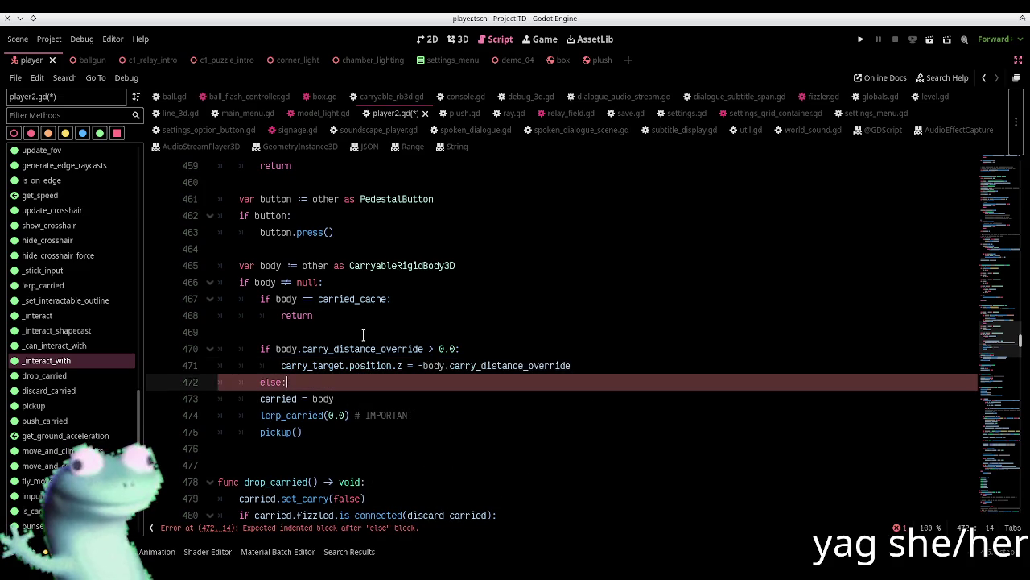
pyautogui.press('Up')
pyautogui.hotkey('ctrl', 'alt', 'Down')
pyautogui.hotkey('alt', 'Down')
pyautogui.hotkey('ctrl', 'shift', 'Left')
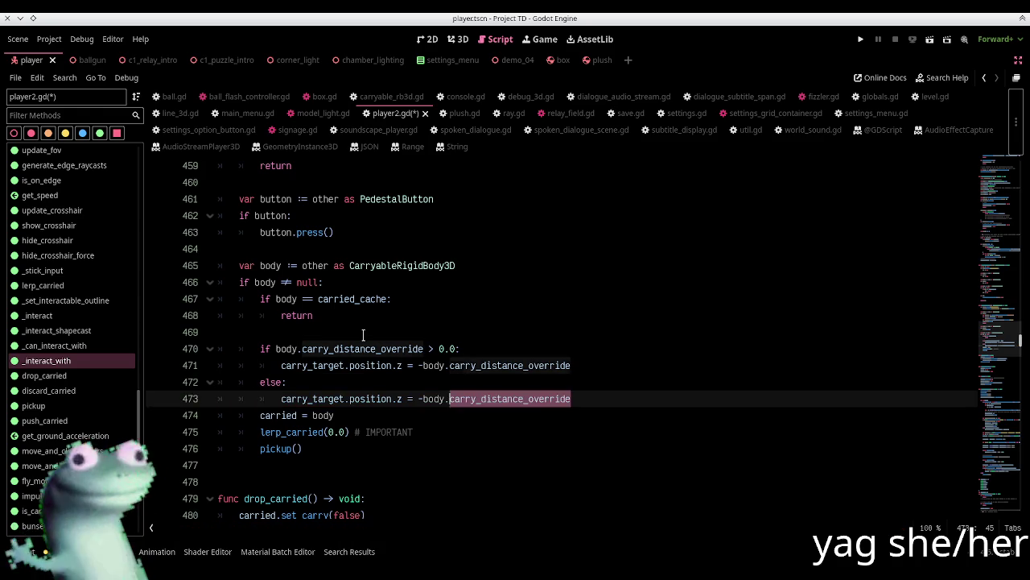
pyautogui.hotkey('ctrl', 'shift', 'Left')
pyautogui.write('default_')
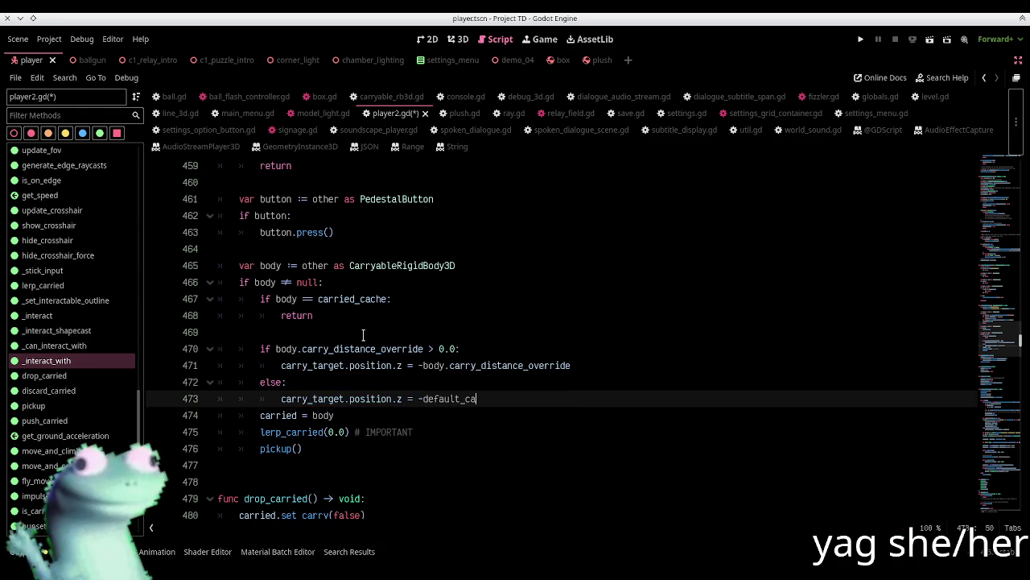
pyautogui.press('Return')
pyautogui.hotkey('ctrl', 's')
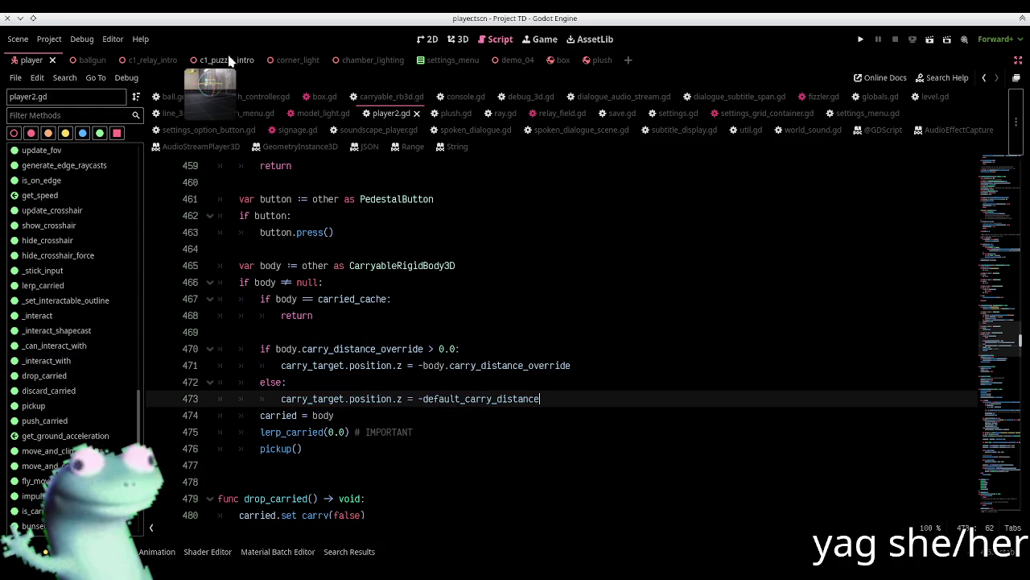
# Restore the side panels and select the Plush root node in the plush scene
pyautogui.click(1017, 67)
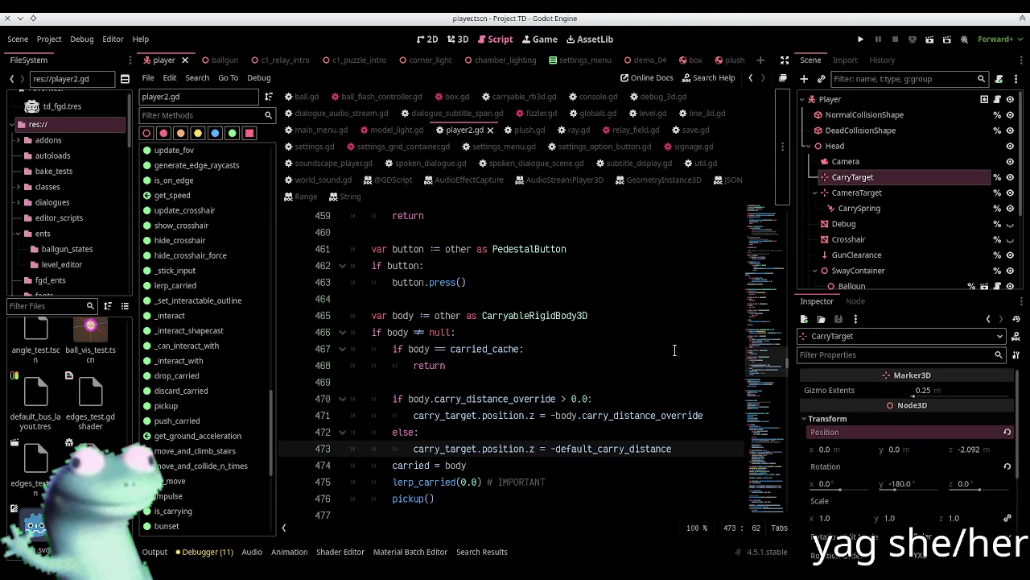
pyautogui.click(457, 39)
pyautogui.click(717, 63)
pyautogui.click(837, 99)
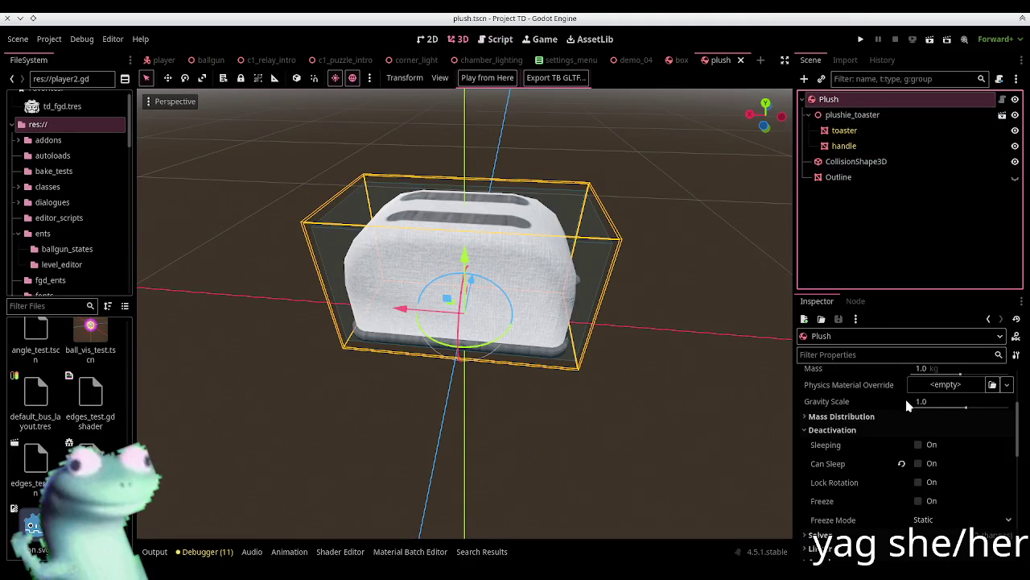
pyautogui.scroll(2, 886, 419)
pyautogui.scroll(2, 865, 447)
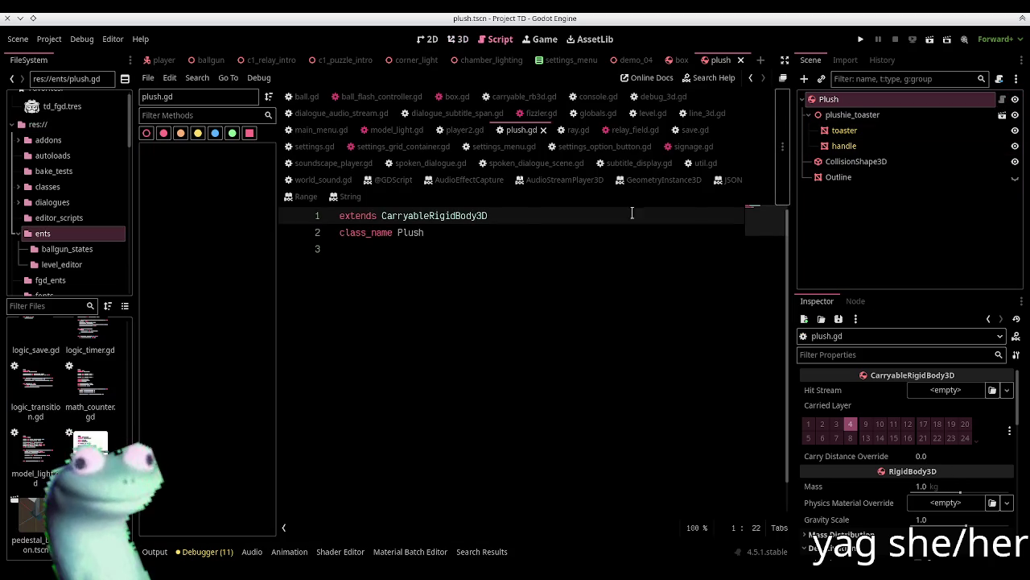
pyautogui.keyDown('ctrl'); pyautogui.click(458, 216); pyautogui.keyUp('ctrl')
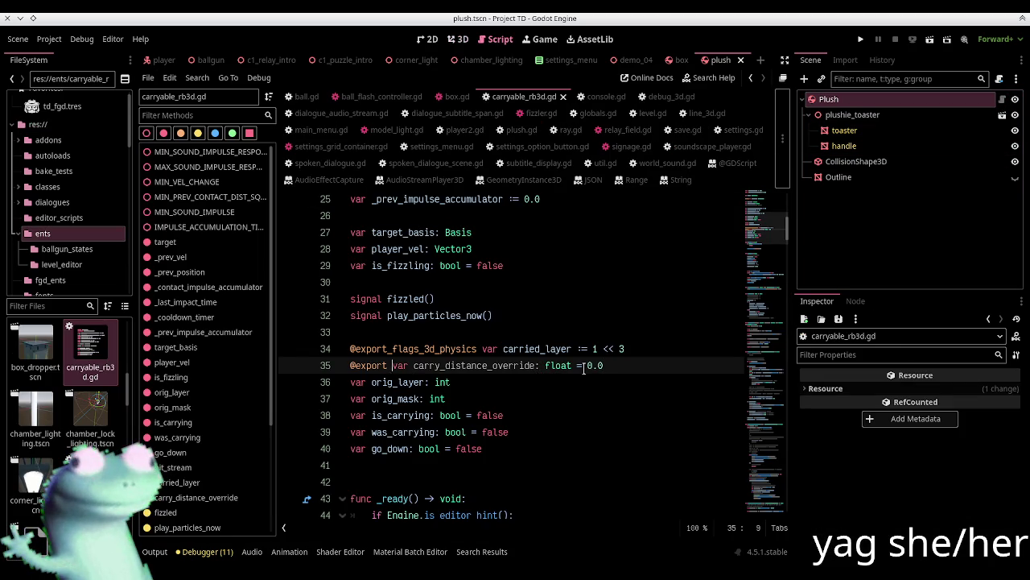
pyautogui.write('_range(0')
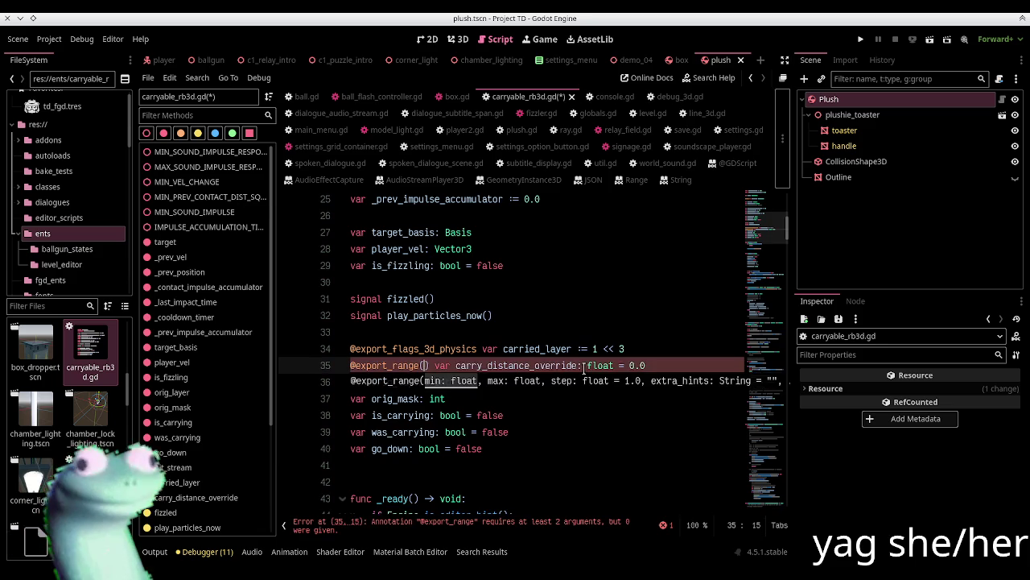
pyautogui.write('.0, ')
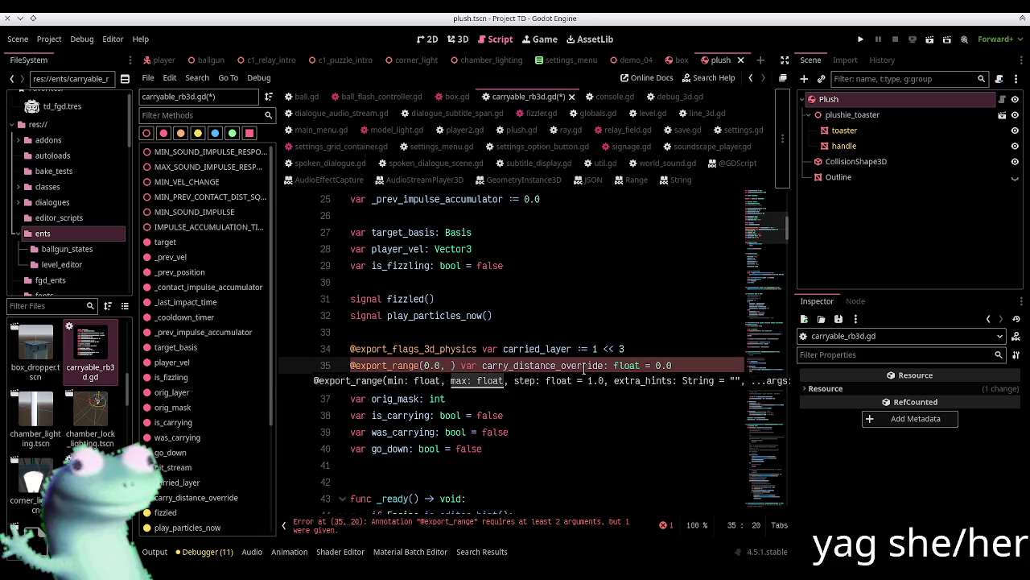
pyautogui.write('3.0, 0.')
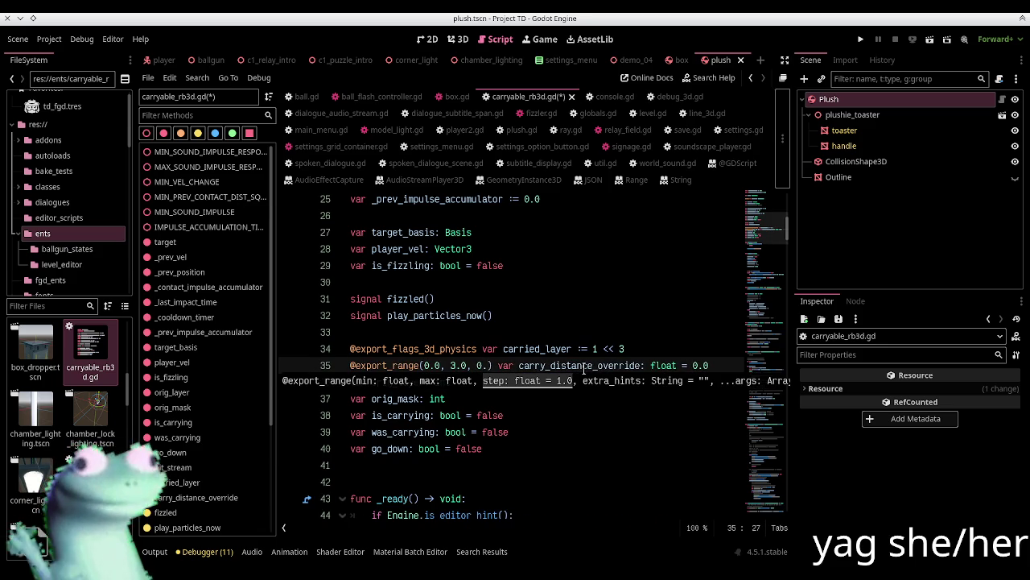
pyautogui.write('01')
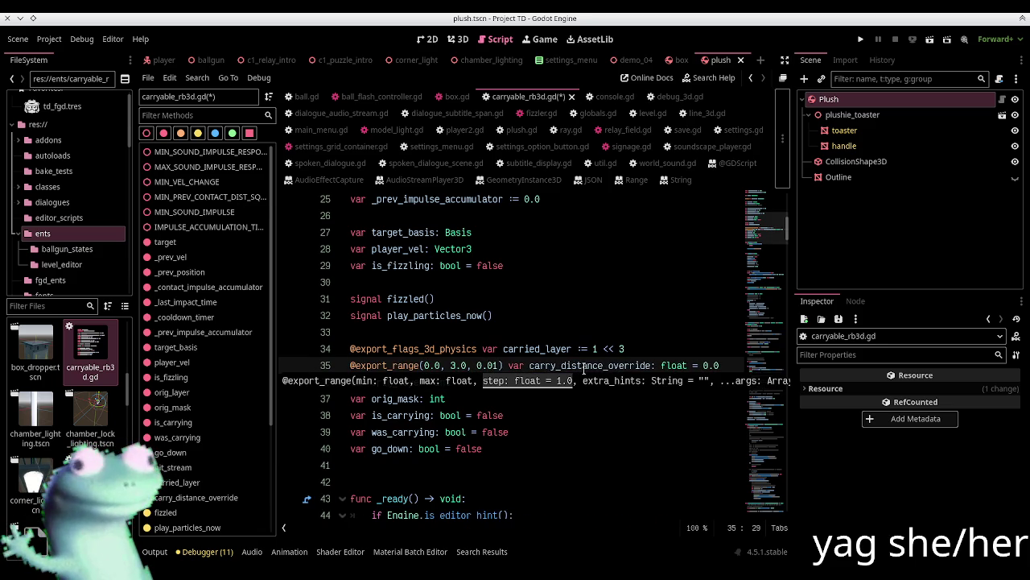
pyautogui.hotkey('ctrl', 's')
pyautogui.click(458, 38)
# Set the Plush's Carry Distance Override to 1.36 and save the plush scene
pyautogui.click(829, 99)
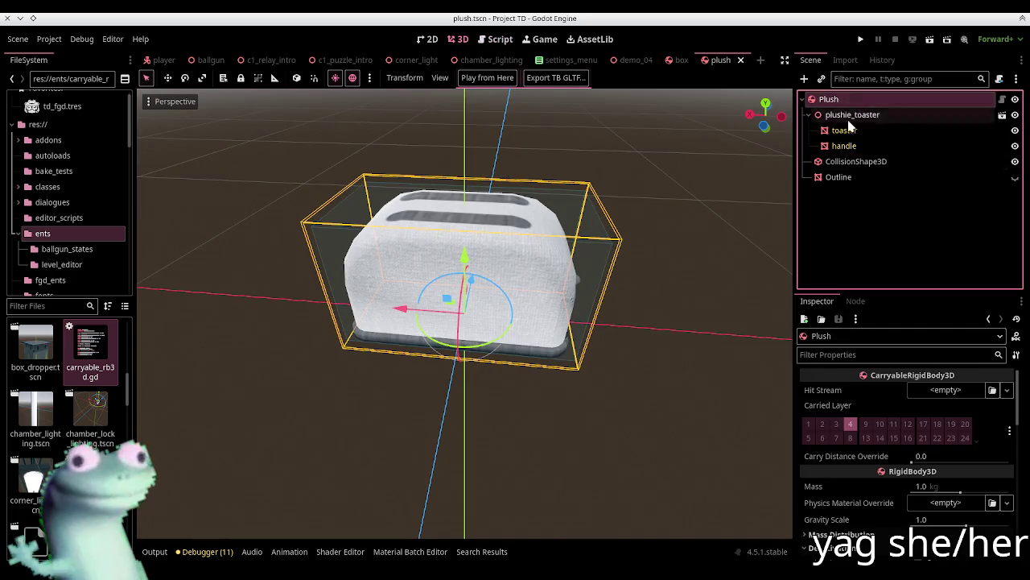
pyautogui.moveTo(914, 465); pyautogui.dragTo(921, 463)
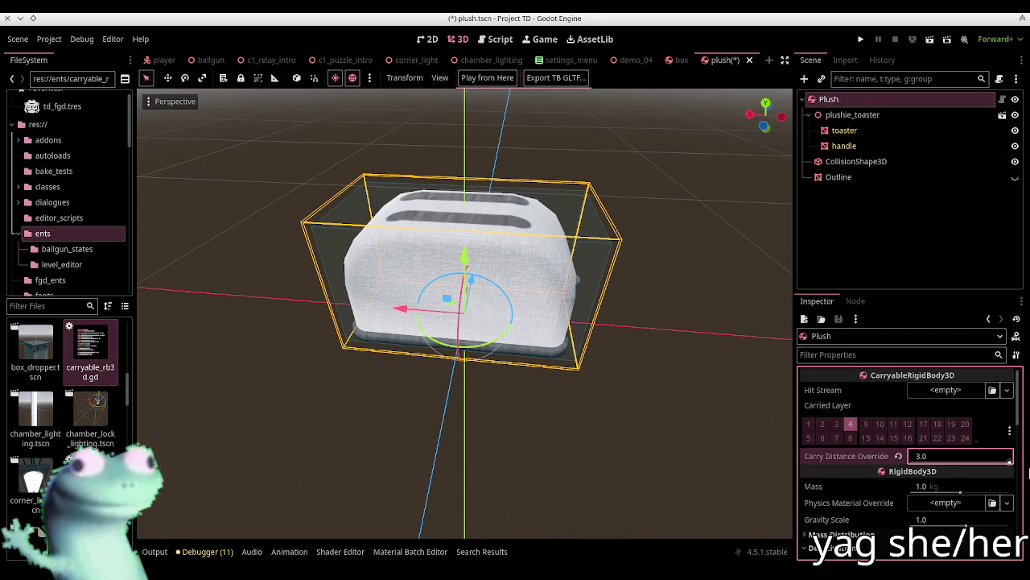
pyautogui.press('BackSpace')
pyautogui.write('36')
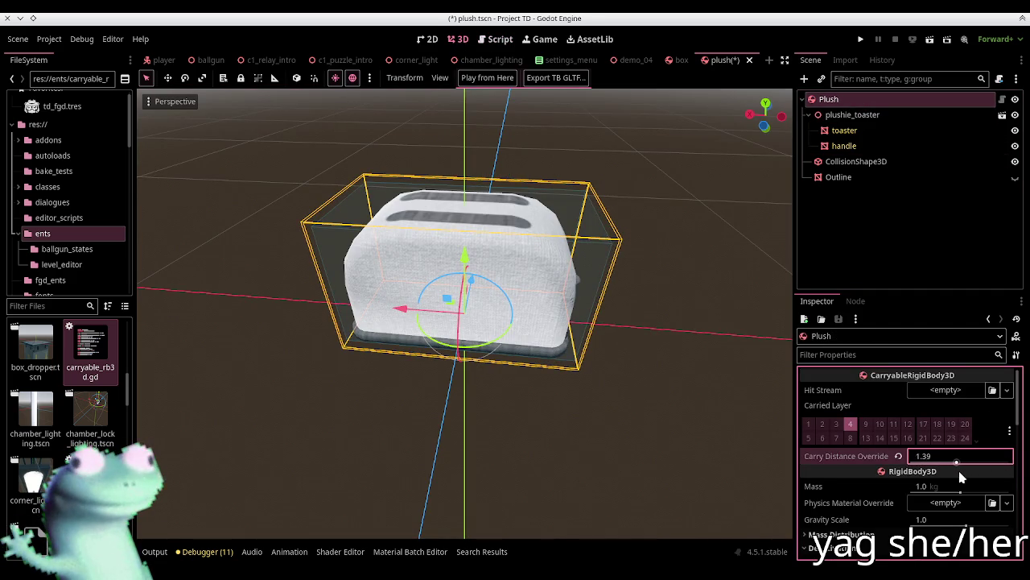
pyautogui.press('Return')
pyautogui.hotkey('ctrl', 's')
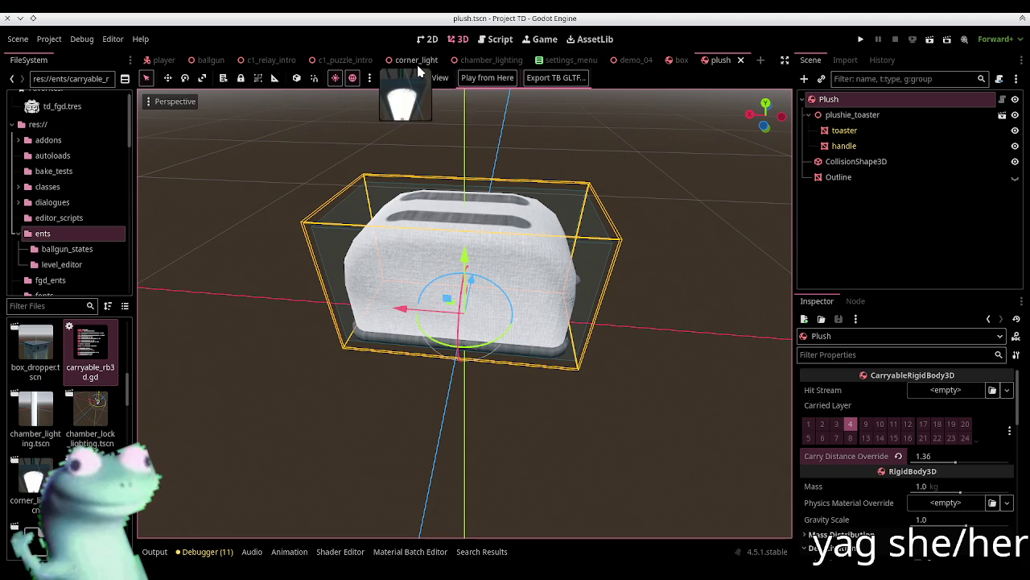
# Test-run the c1_puzzle_intro level, stop it, then open the box scene
pyautogui.click(354, 61)
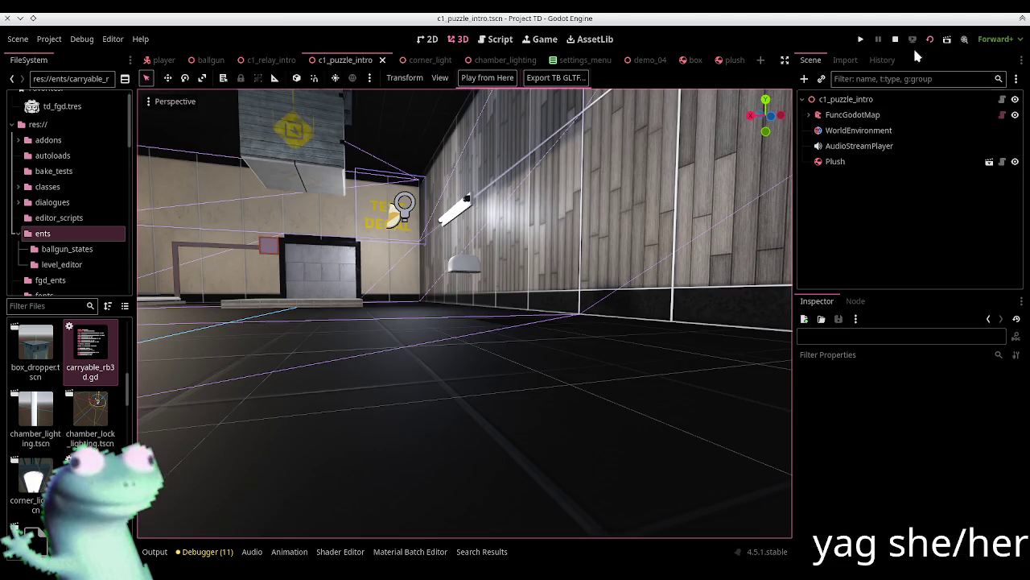
pyautogui.click(912, 39)
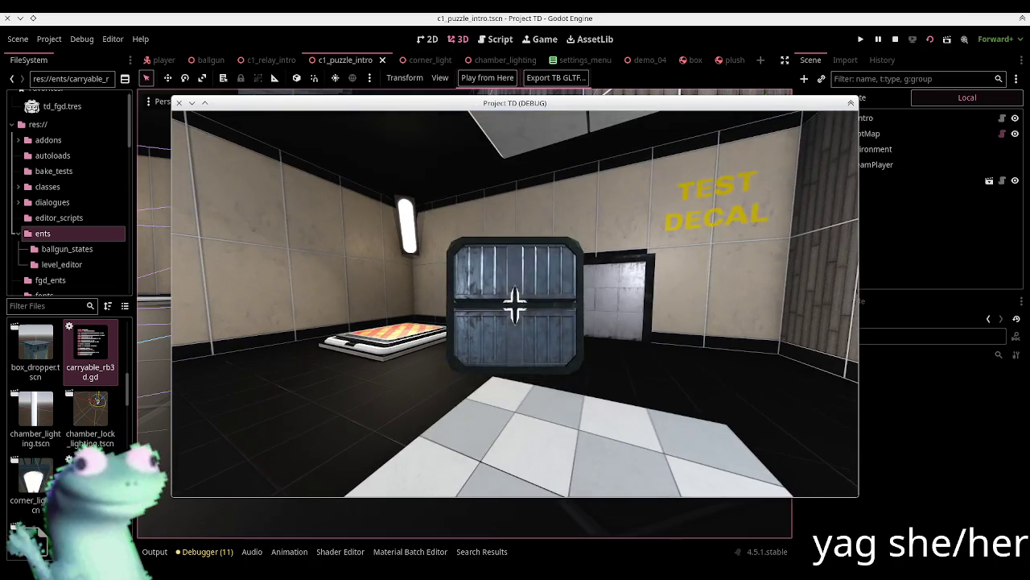
pyautogui.press('Escape')
pyautogui.click(515, 375)
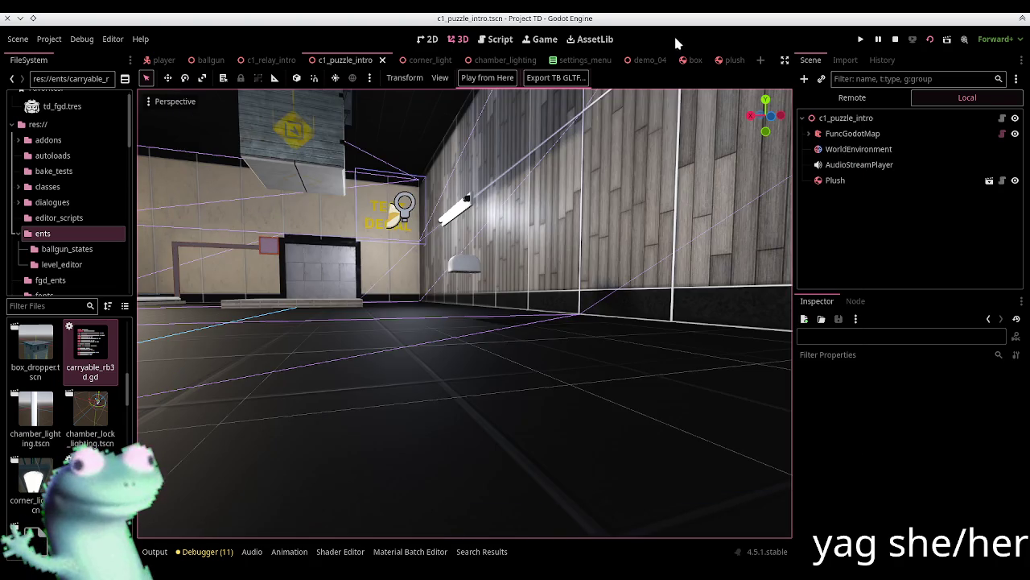
pyautogui.click(681, 60)
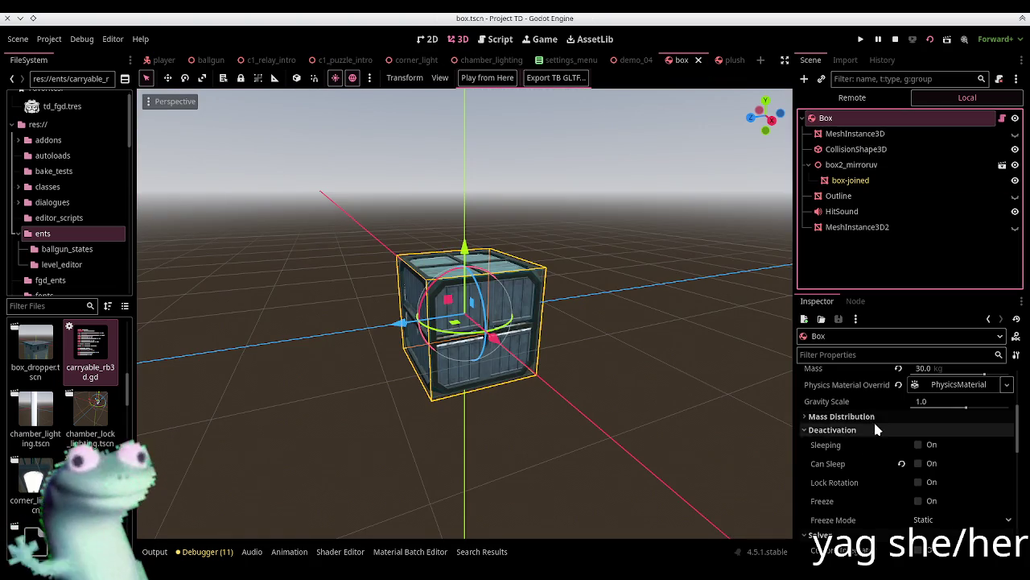
# Revert the box's Carry Distance Override to default, then relaunch and pause c1_puzzle_intro
pyautogui.scroll(4, 876, 429)
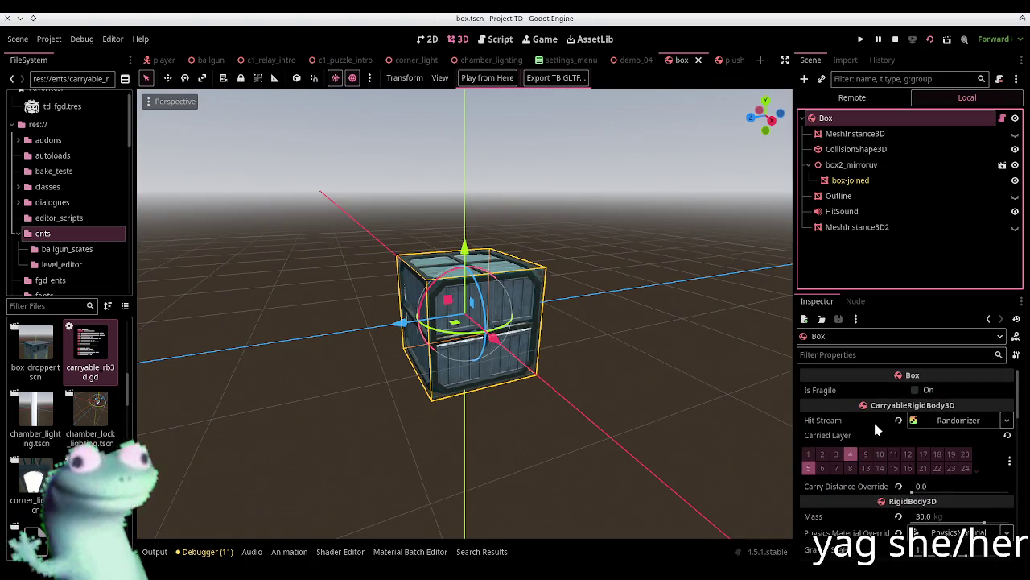
pyautogui.click(898, 486)
pyautogui.click(895, 40)
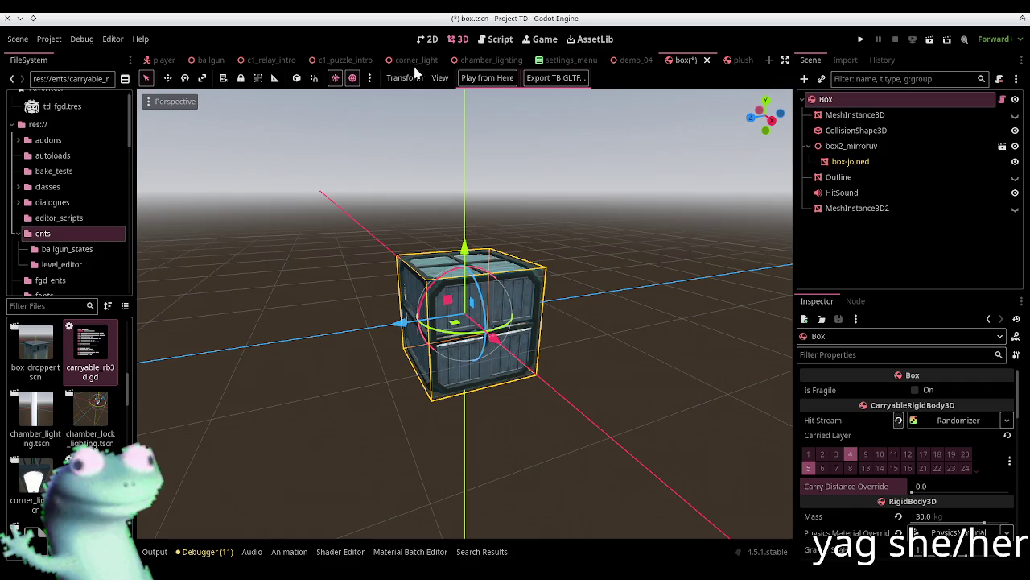
pyautogui.click(346, 60)
pyautogui.press('F6')
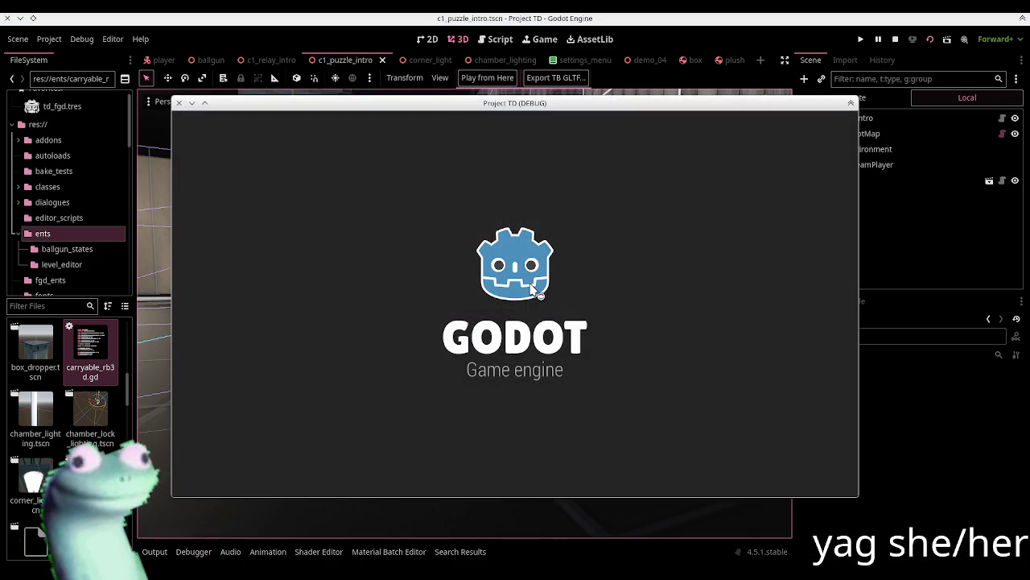
pyautogui.press('Escape')
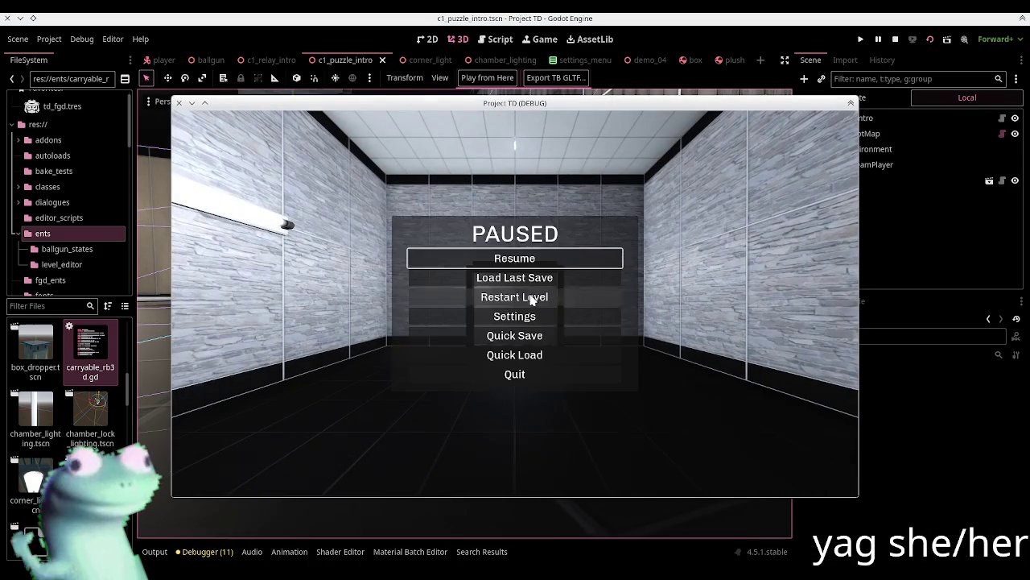
# In the Remote scene tree, filter by 'p' and select the live entity_10_player
pyautogui.click(874, 98)
pyautogui.scroll(-3, 832, 229)
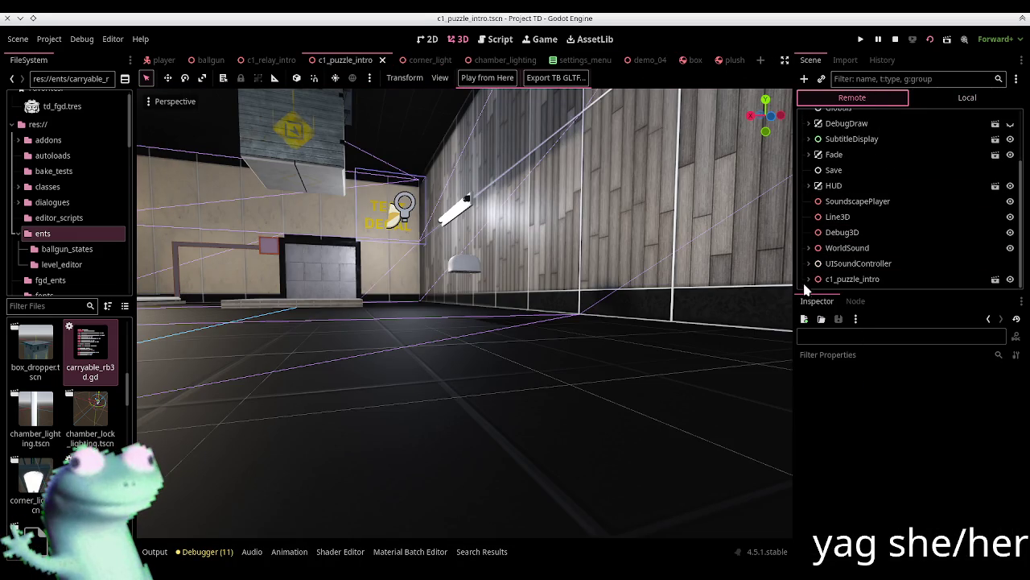
pyautogui.click(808, 278)
pyautogui.scroll(-2, 809, 241)
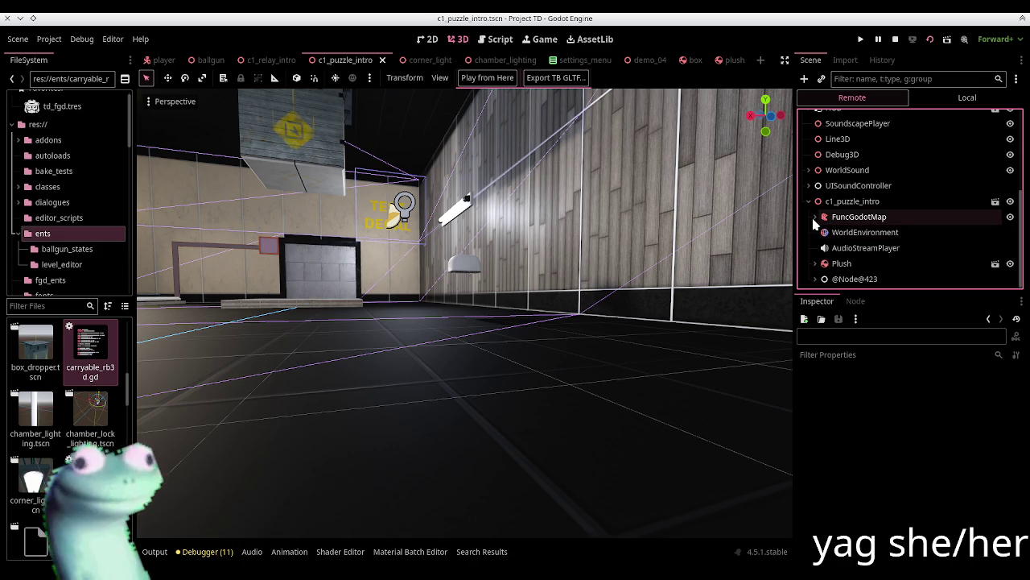
pyautogui.click(815, 218)
pyautogui.click(815, 218)
pyautogui.click(874, 78)
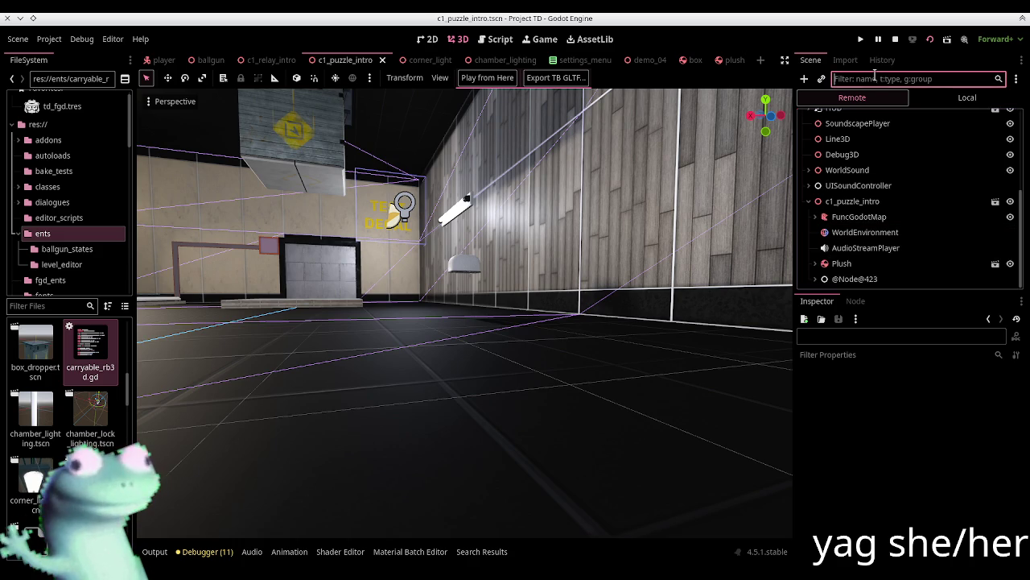
pyautogui.write('player')
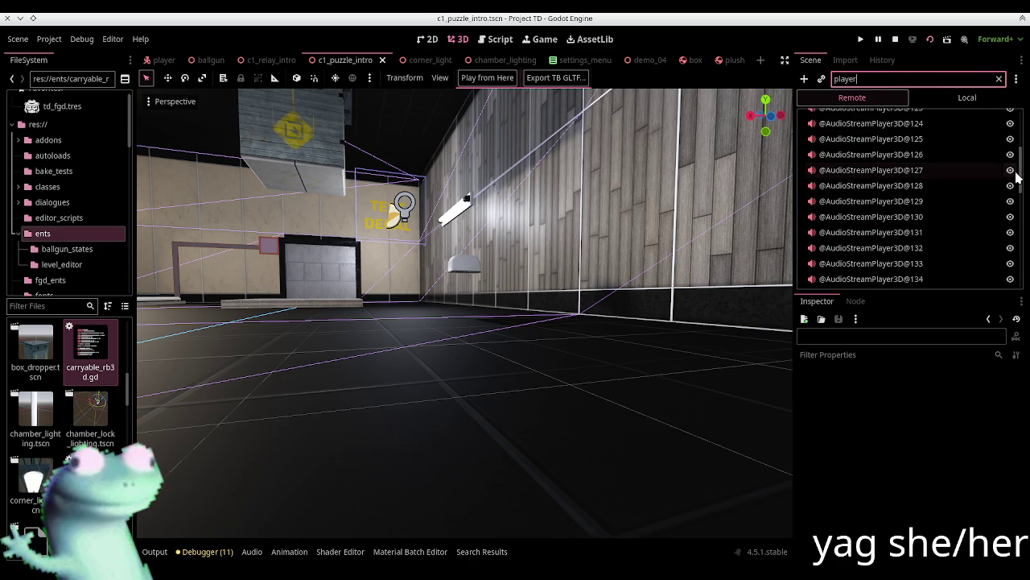
pyautogui.moveTo(1016, 157); pyautogui.dragTo(1018, 269)
pyautogui.click(854, 245)
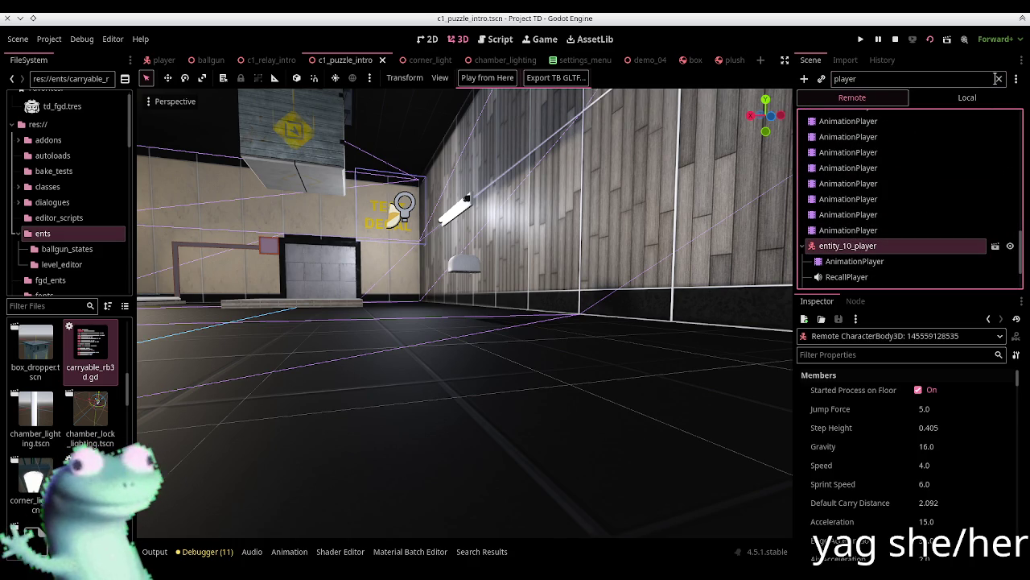
pyautogui.click(999, 78)
# Expand the player's Head and inspect CarryTarget, now at position z -1.36
pyautogui.scroll(-2, 881, 195)
pyautogui.scroll(6, 989, 156)
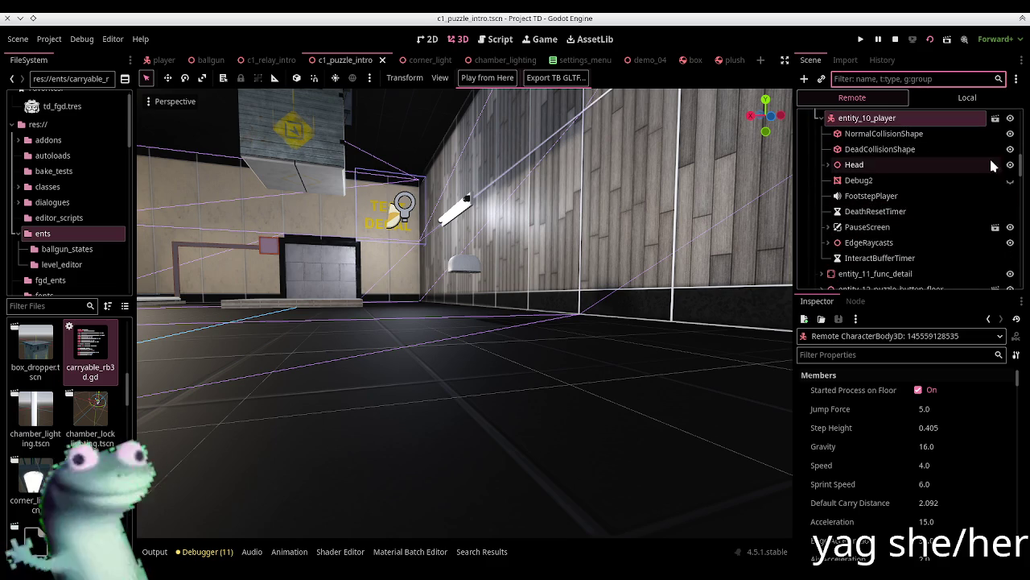
pyautogui.scroll(-1, 863, 179)
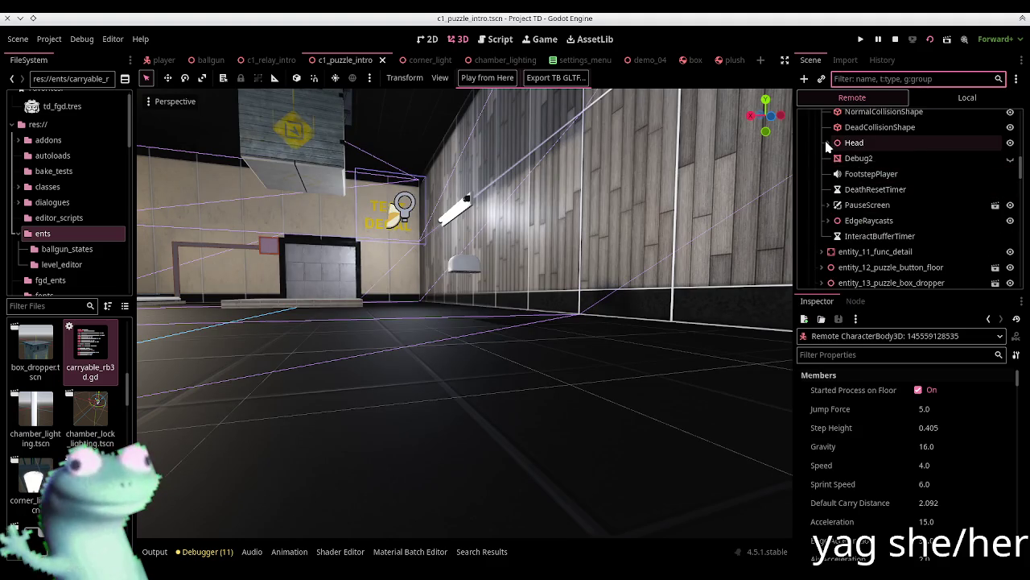
pyautogui.click(828, 142)
pyautogui.click(871, 173)
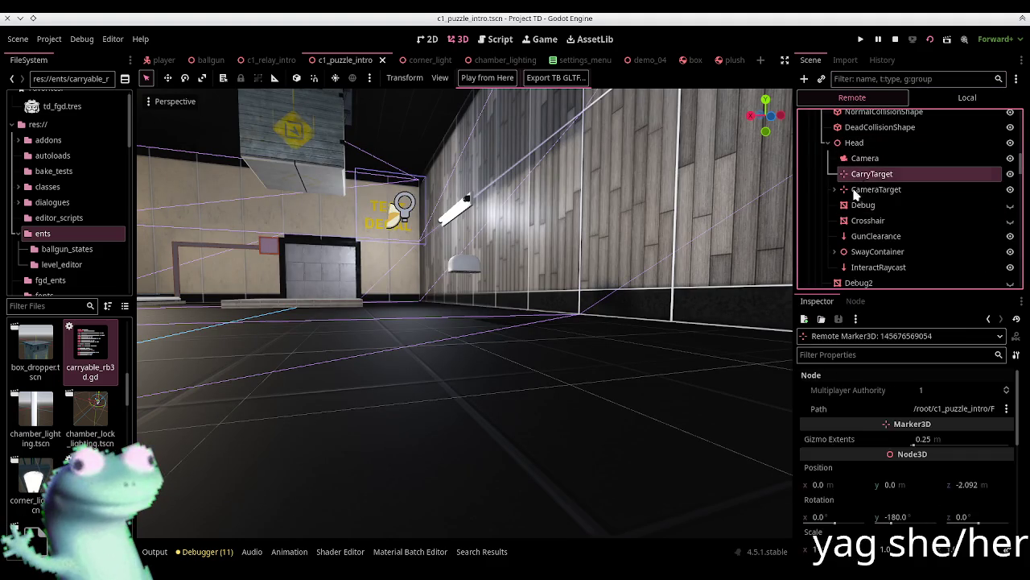
pyautogui.scroll(-5, 853, 446)
pyautogui.scroll(2, 853, 443)
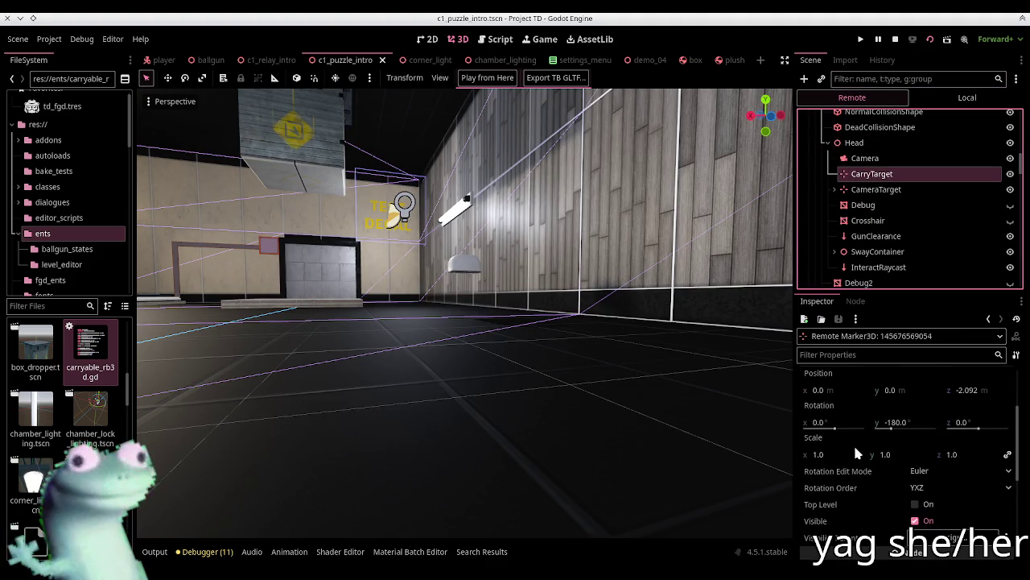
pyautogui.scroll(1, 853, 443)
# Resume the game, pick up and drop the crate, then carry the plush toaster held closer
pyautogui.press('Escape')
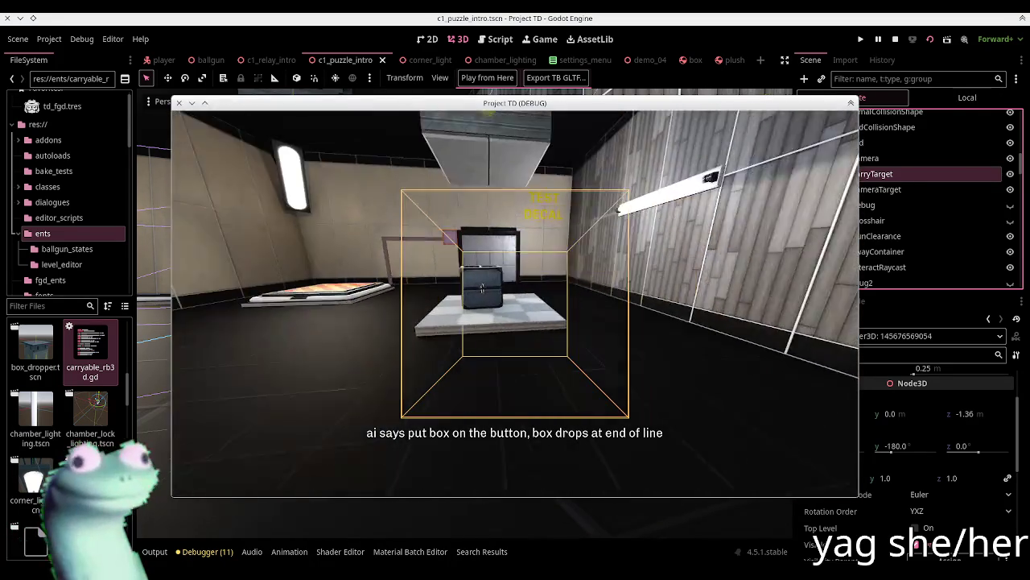
pyautogui.press('e')
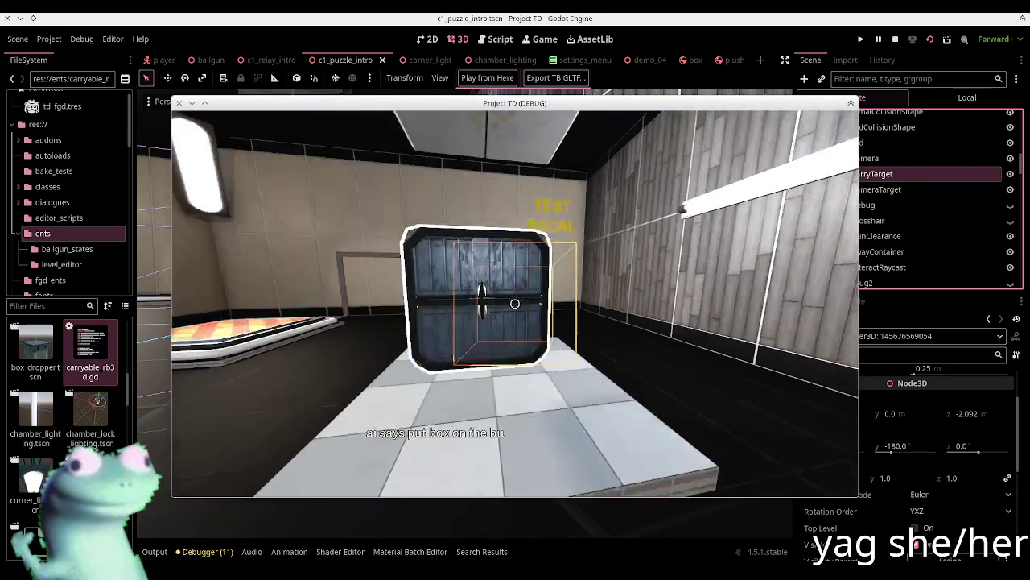
pyautogui.press('e')
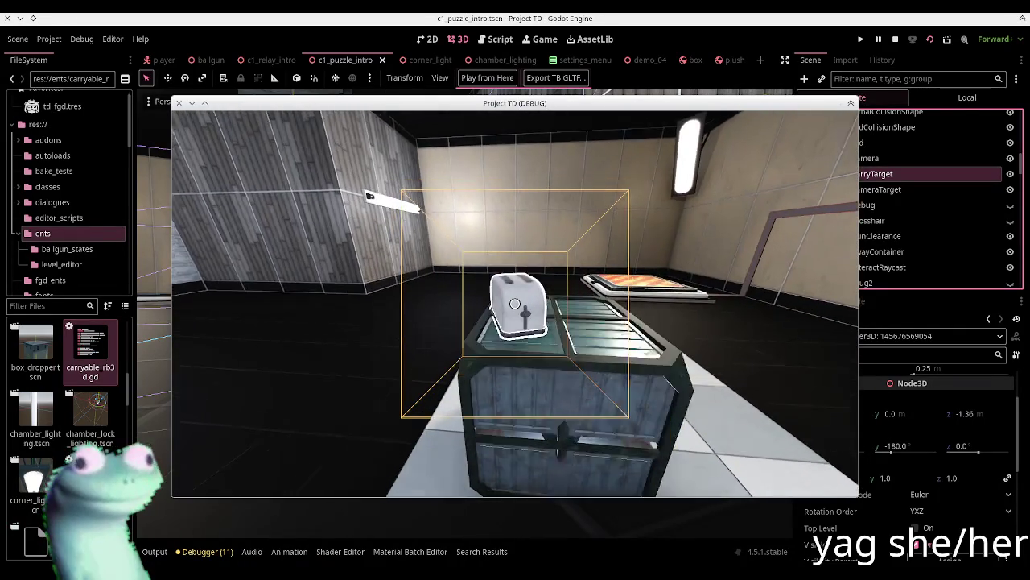
pyautogui.press('e')
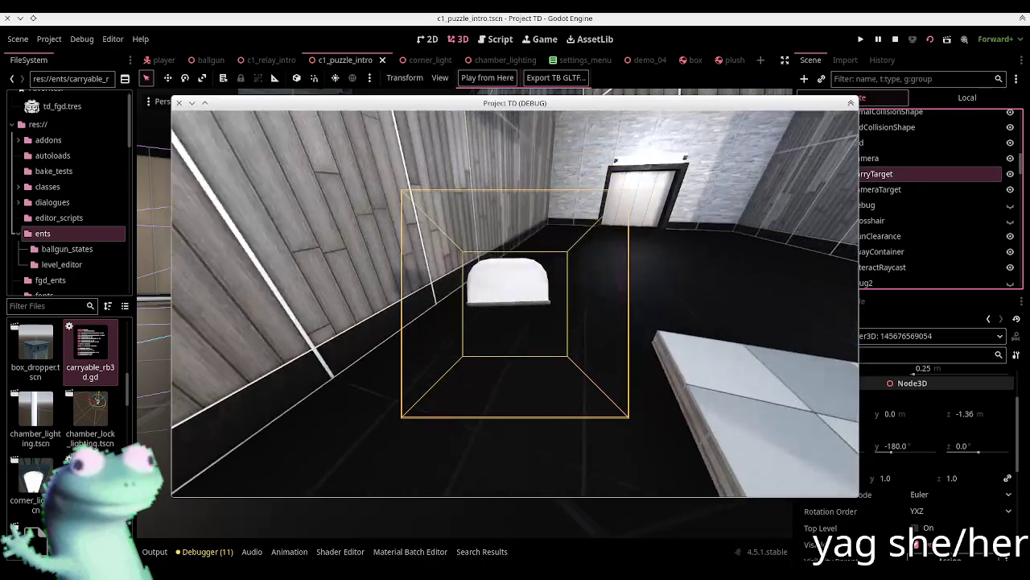
pyautogui.press('e')
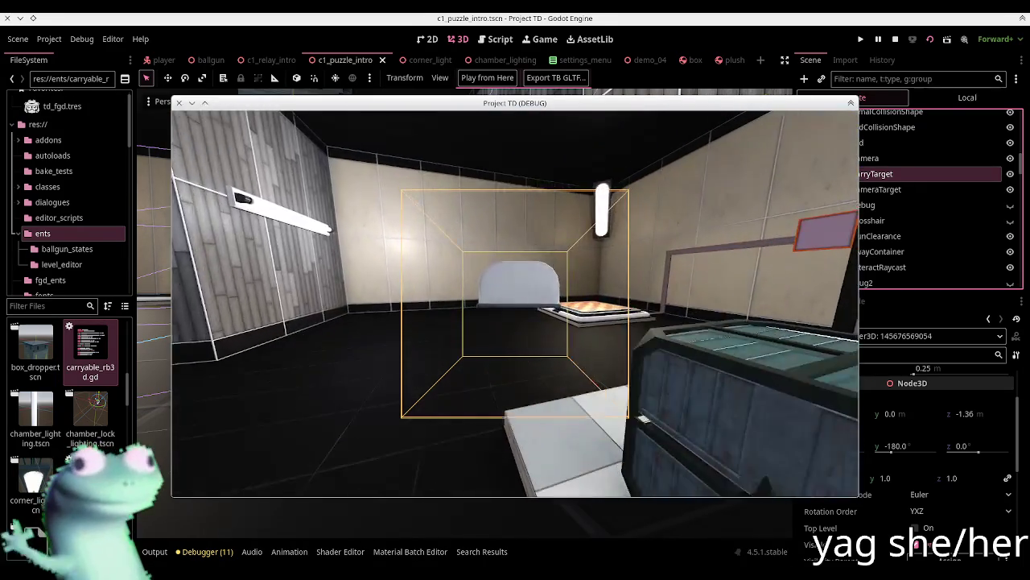
pyautogui.moveTo(515, 303)
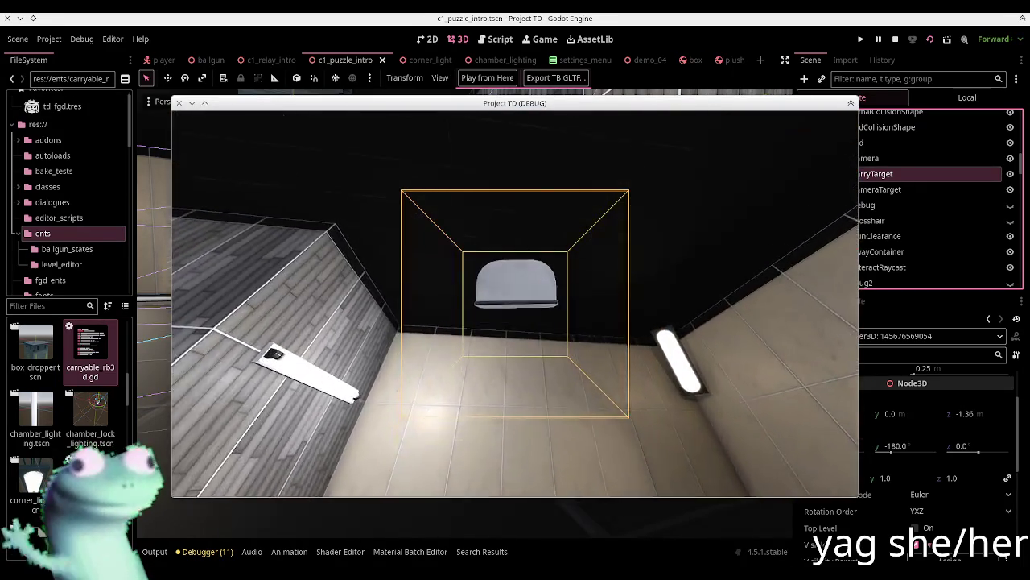